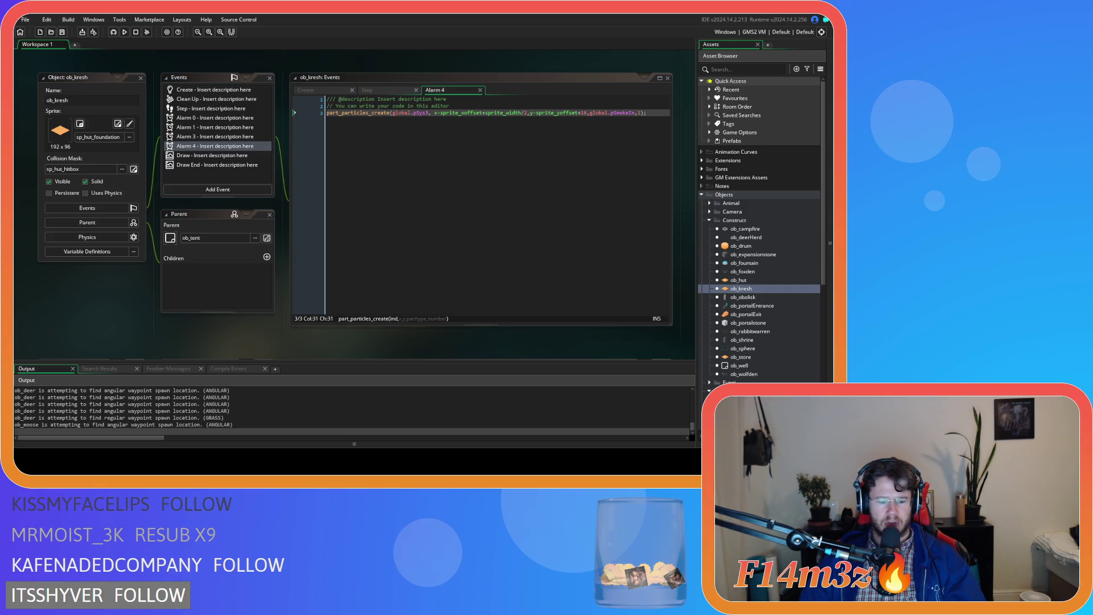
# Close every object editor with Windows > Close All and collapse the Construct folder
pyautogui.rightClick(147, 64)
pyautogui.moveTo(157, 76)
pyautogui.click(221, 111)
pyautogui.rightClick(199, 114)
pyautogui.moveTo(217, 129)
pyautogui.click(255, 172)
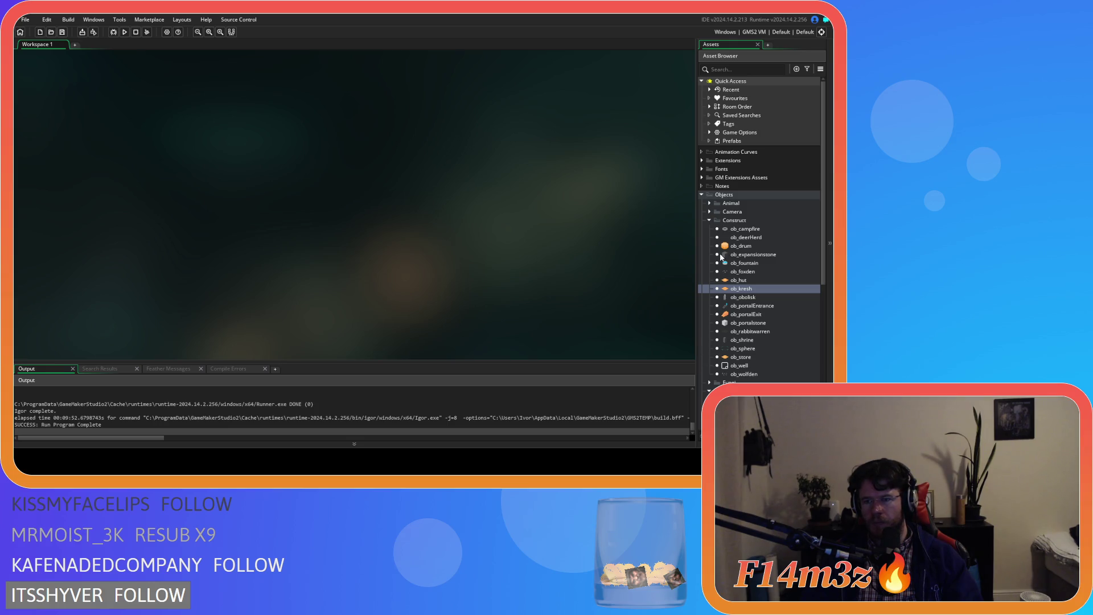
pyautogui.click(708, 221)
# Collapse the Game folder and open ob_human from Objects > Animal > Human
pyautogui.click(709, 238)
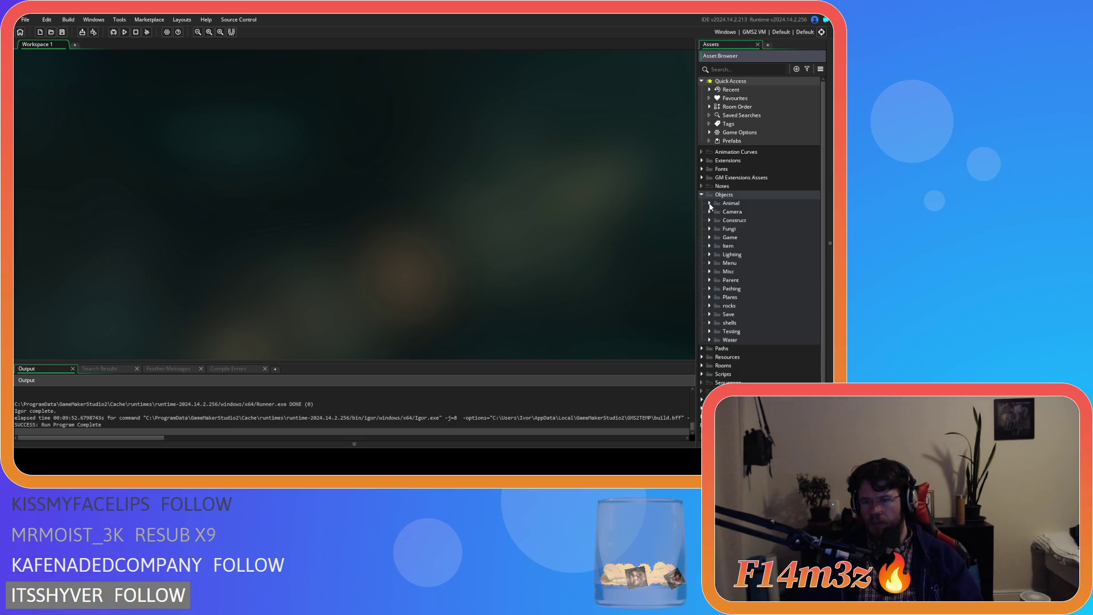
pyautogui.click(709, 203)
pyautogui.click(717, 212)
pyautogui.click(749, 220)
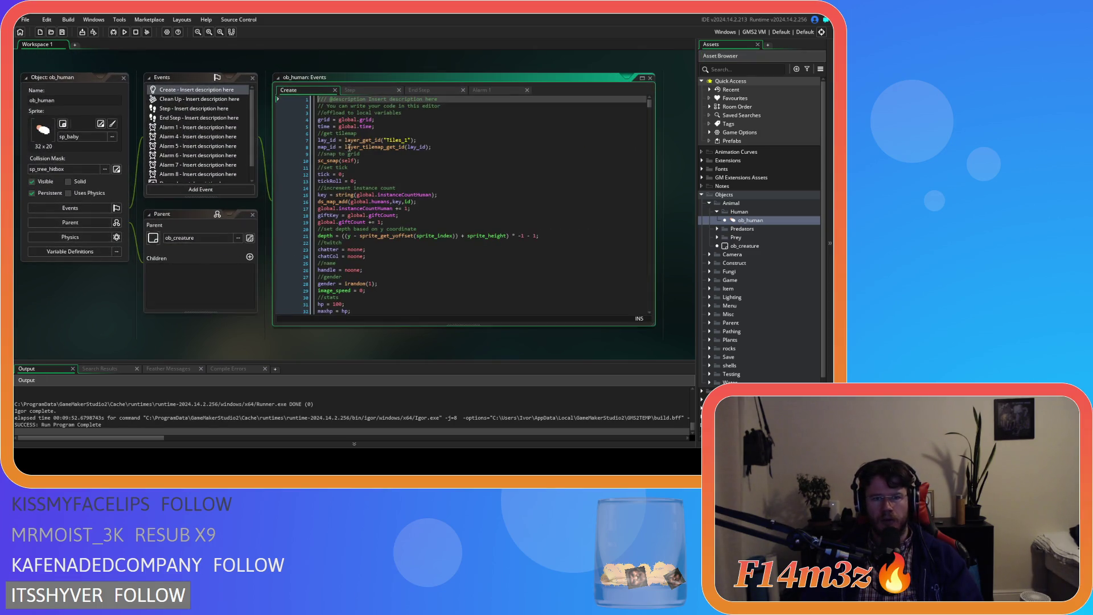
# Show ob_human's Step event and scroll down to the body temperature code
pyautogui.scroll(-3, 380, 114)
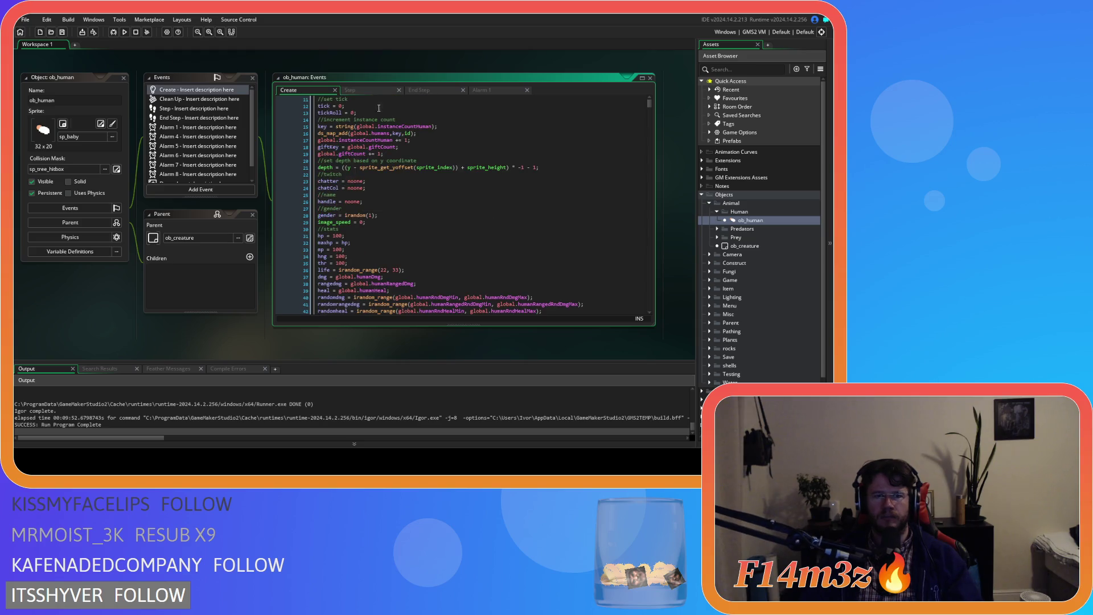
pyautogui.click(350, 90)
pyautogui.scroll(-20, 406, 215)
pyautogui.scroll(-10, 406, 215)
pyautogui.scroll(-5, 407, 220)
pyautogui.scroll(-20, 407, 220)
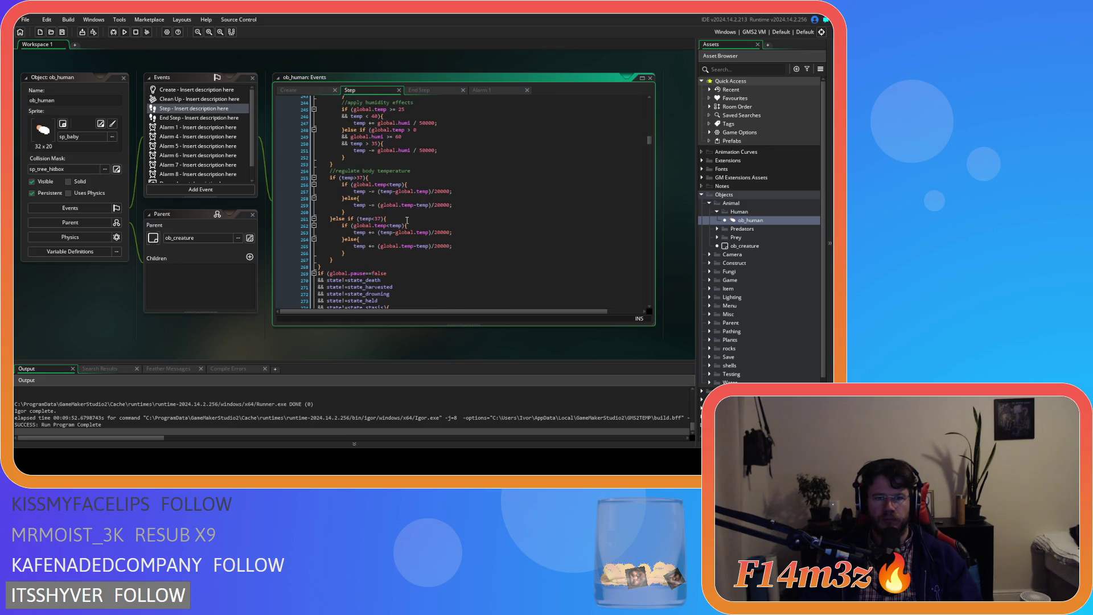
pyautogui.click(426, 219)
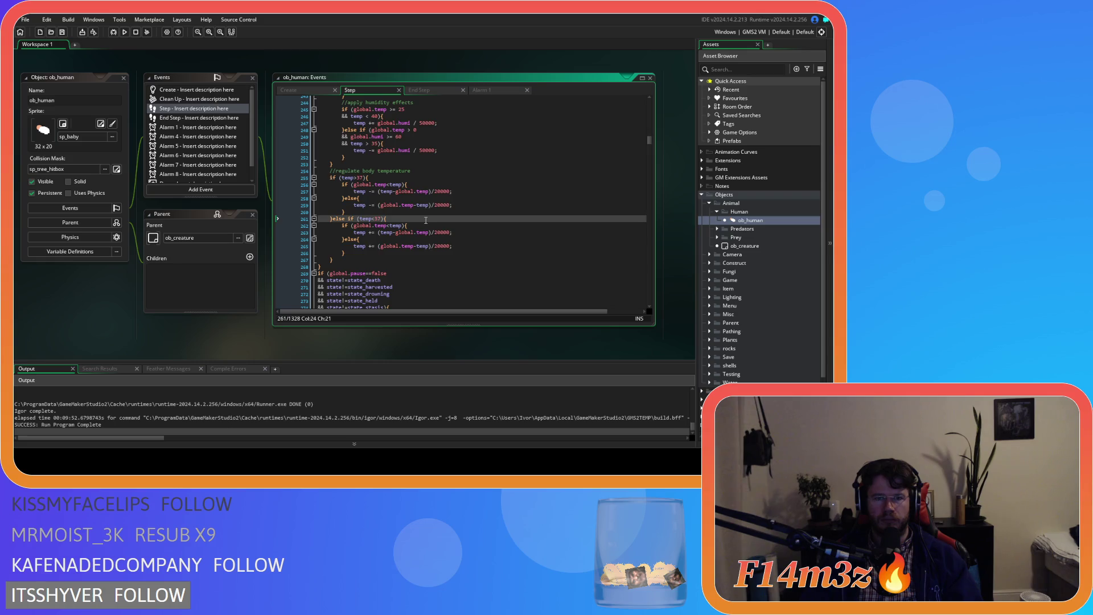
pyautogui.scroll(-1, 425, 220)
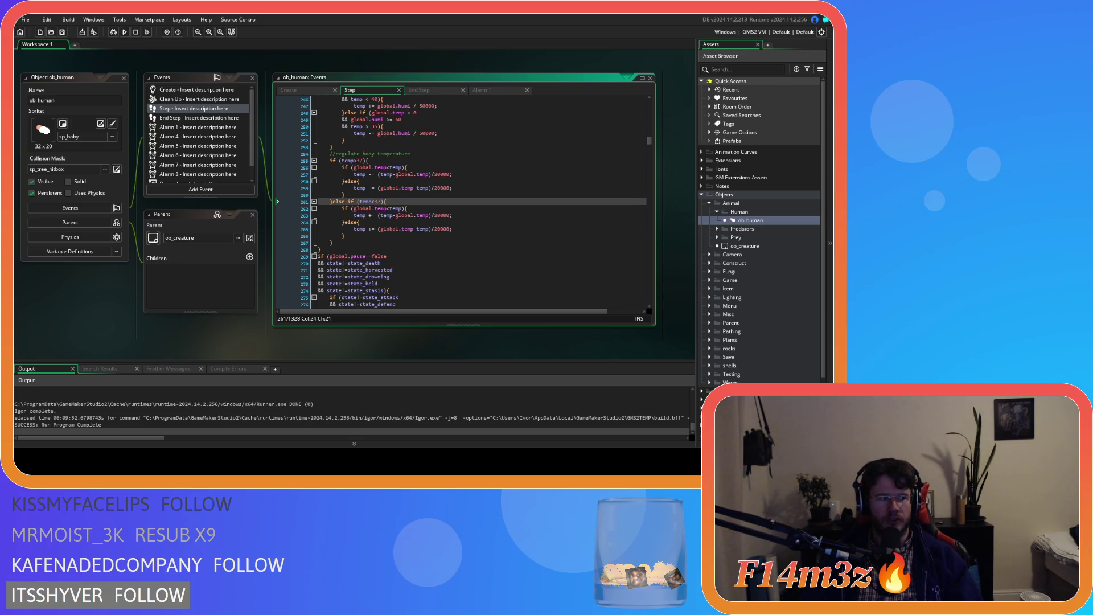
pyautogui.click(422, 188)
pyautogui.scroll(1, 407, 201)
pyautogui.scroll(-1, 407, 201)
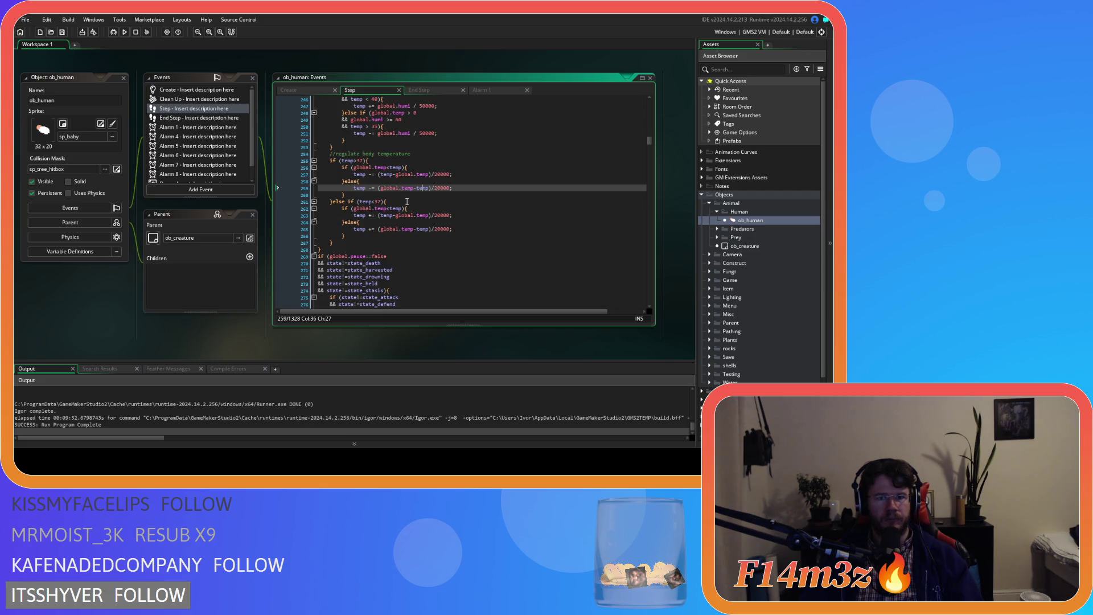
pyautogui.click(359, 236)
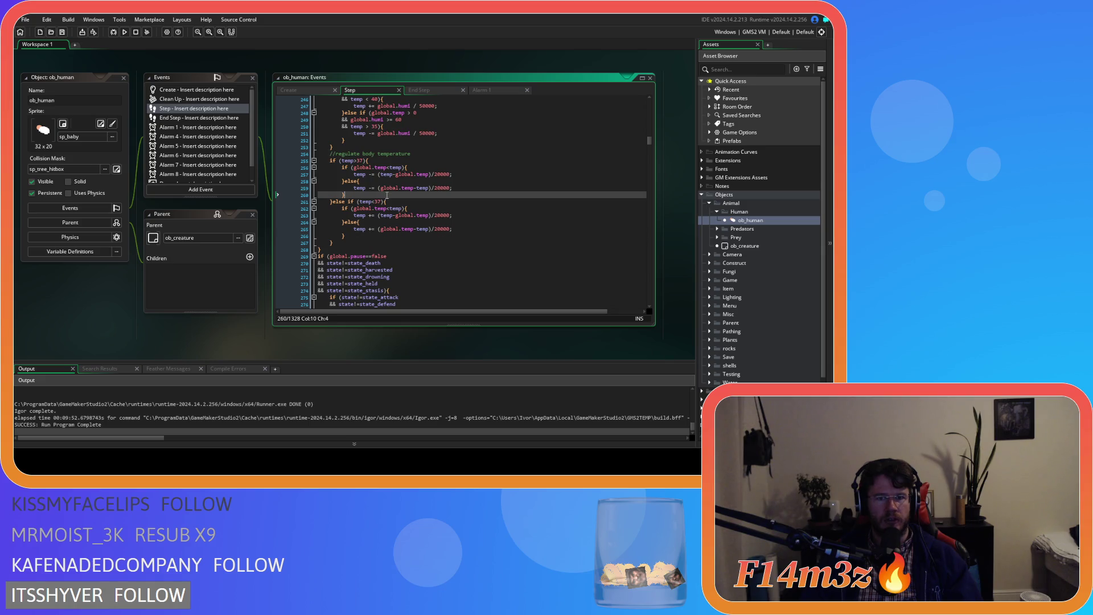
pyautogui.click(426, 161)
pyautogui.click(426, 168)
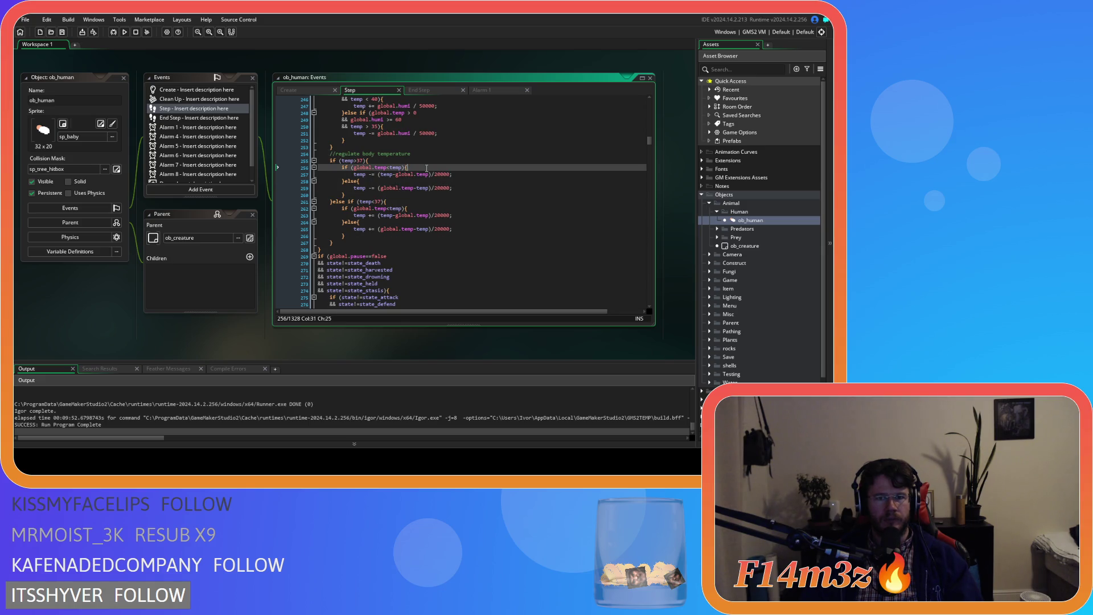
pyautogui.click(447, 191)
pyautogui.click(481, 179)
pyautogui.click(469, 174)
pyautogui.click(388, 162)
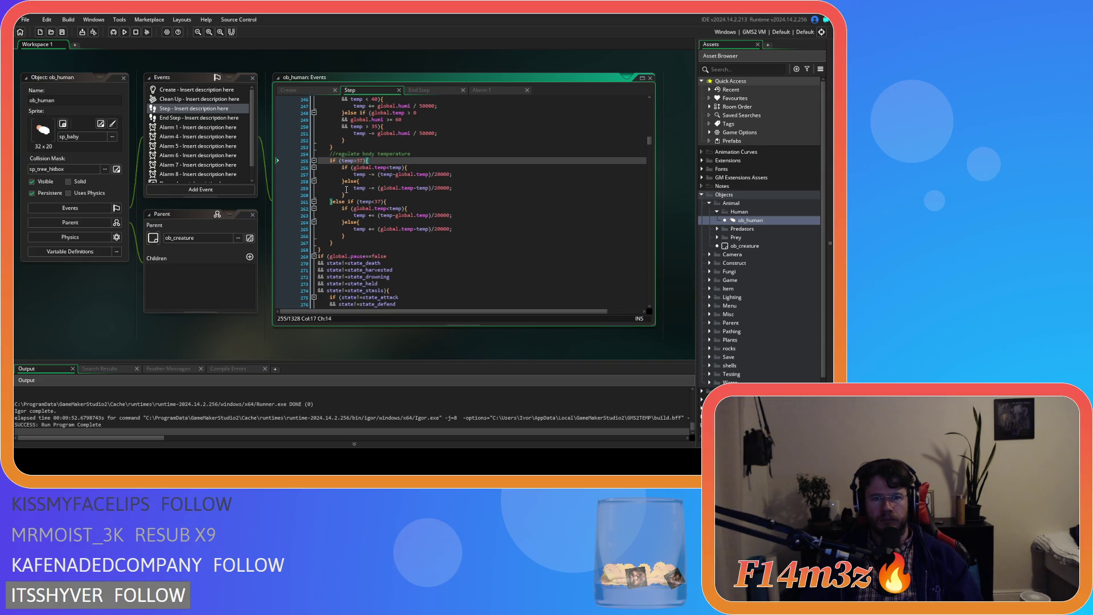
pyautogui.press('Left')
pyautogui.scroll(1, 408, 191)
pyautogui.scroll(-1, 431, 201)
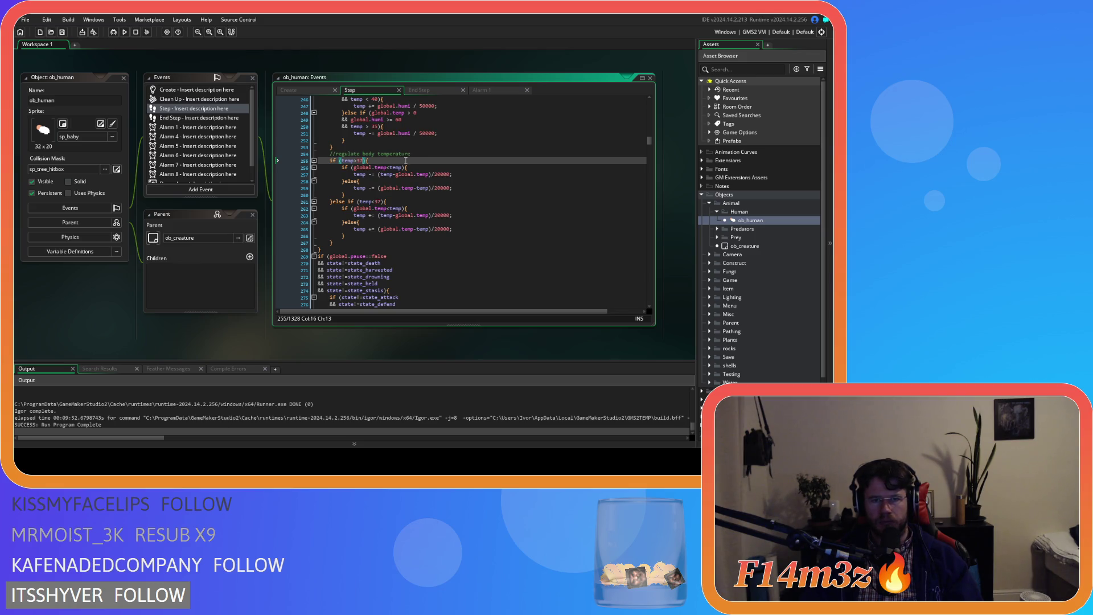
pyautogui.scroll(1, 406, 160)
# Declare var _temp = 0; above a new if statement under the temperature comment
pyautogui.click(416, 169)
pyautogui.press('Return')
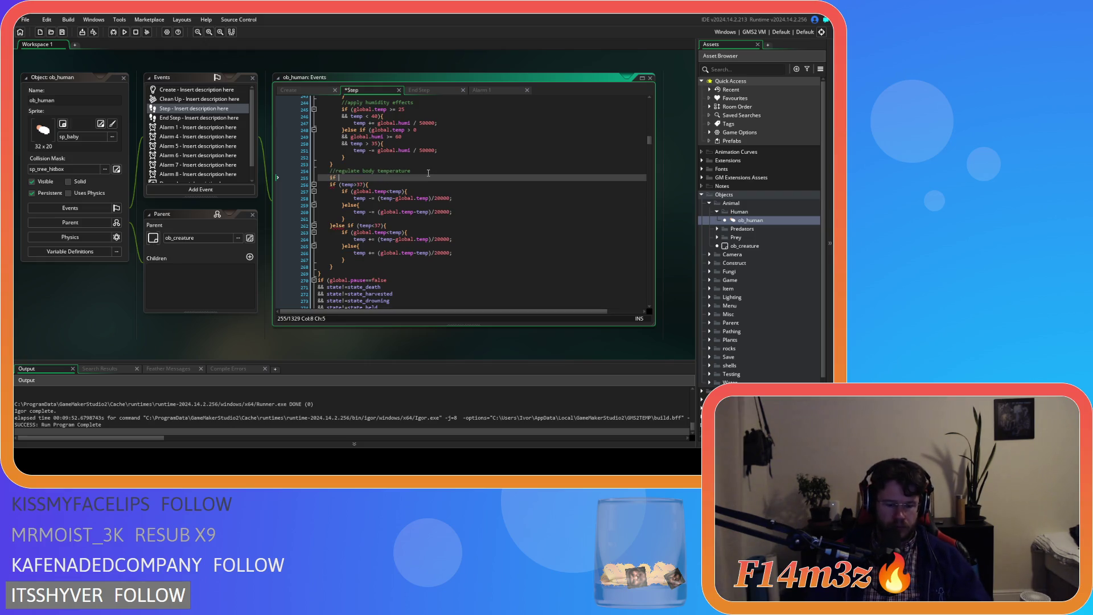
pyautogui.write('if (')
pyautogui.press('Home')
pyautogui.press('Return')
pyautogui.press('Up')
pyautogui.write('var _temp = 0')
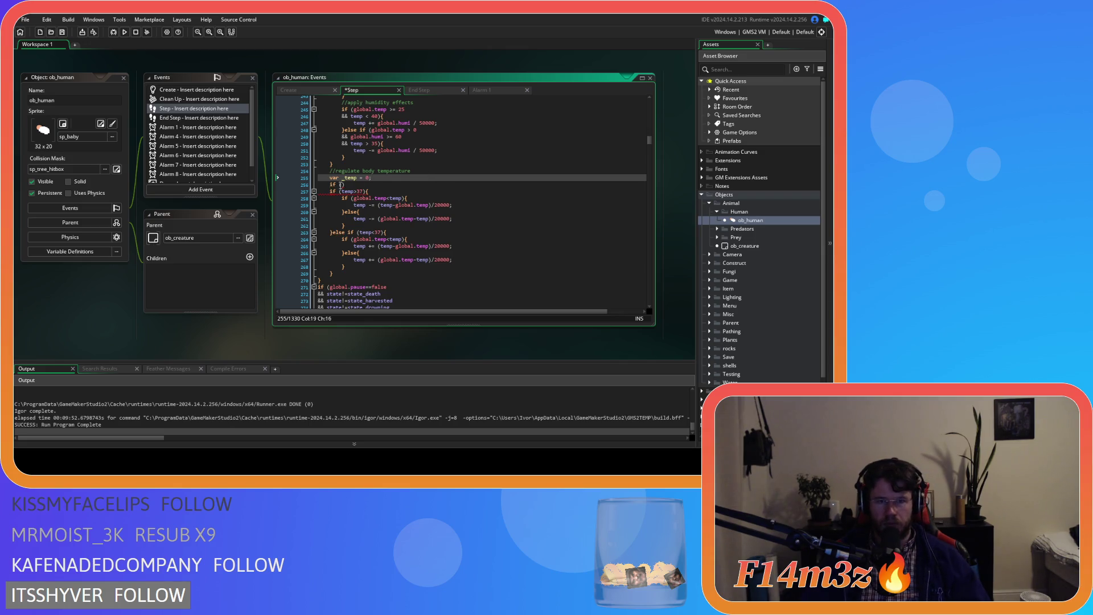
pyautogui.write(';')
pyautogui.press('Down')
pyautogui.press('Left')
# Build the if (inside==true) block assigning _temp = target.temp, with an empty else branch
pyautogui.write('ins')
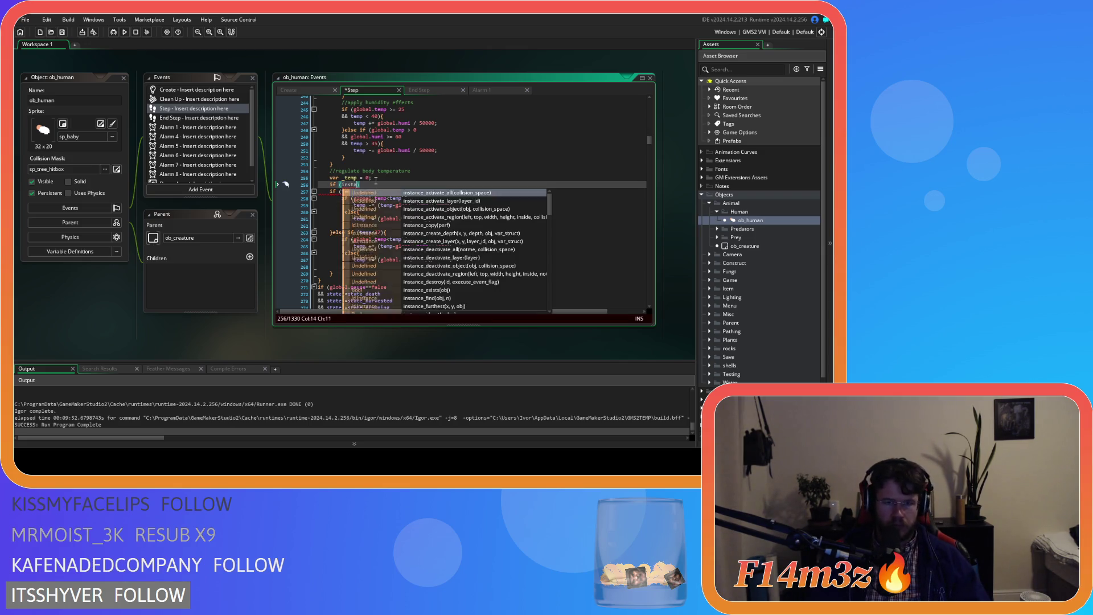
pyautogui.write('ide==true')
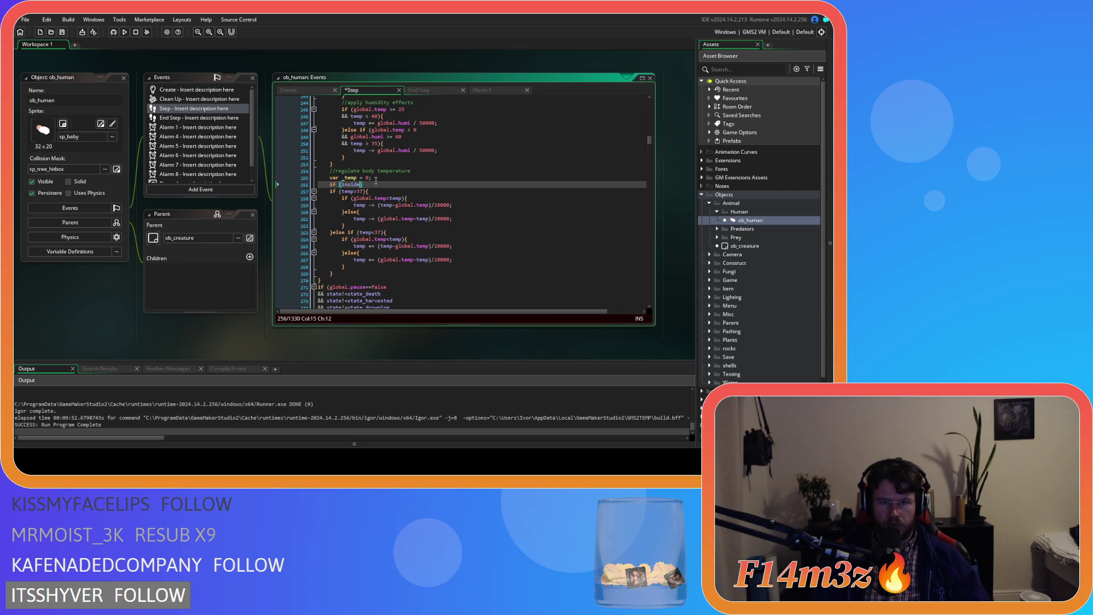
pyautogui.write('){')
pyautogui.press('Return')
pyautogui.press('Return')
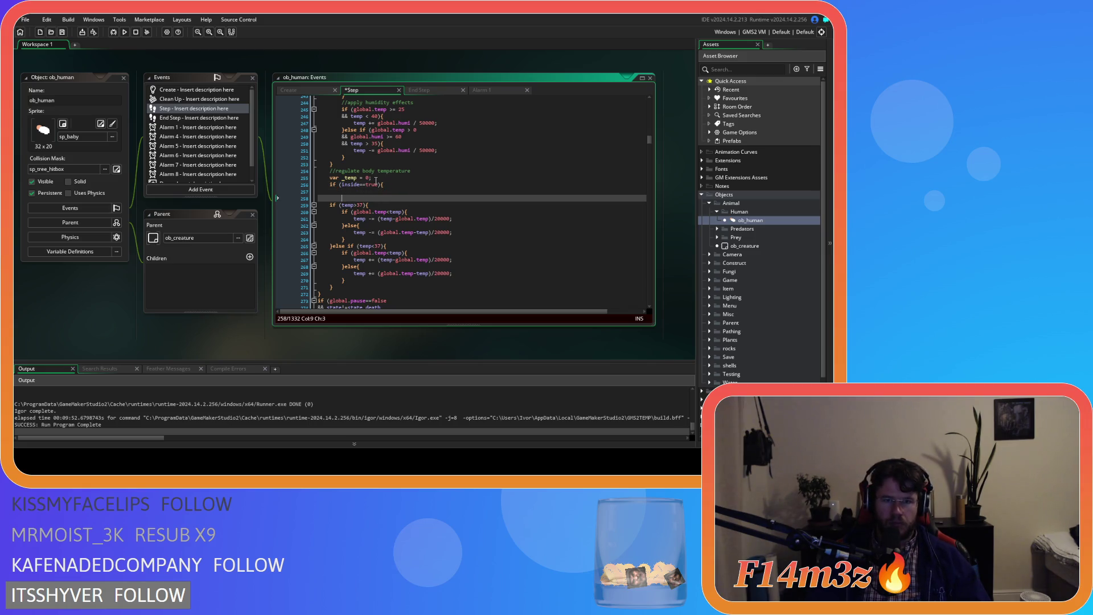
pyautogui.write('}else{')
pyautogui.press('Return')
pyautogui.press('Return')
pyautogui.write('}')
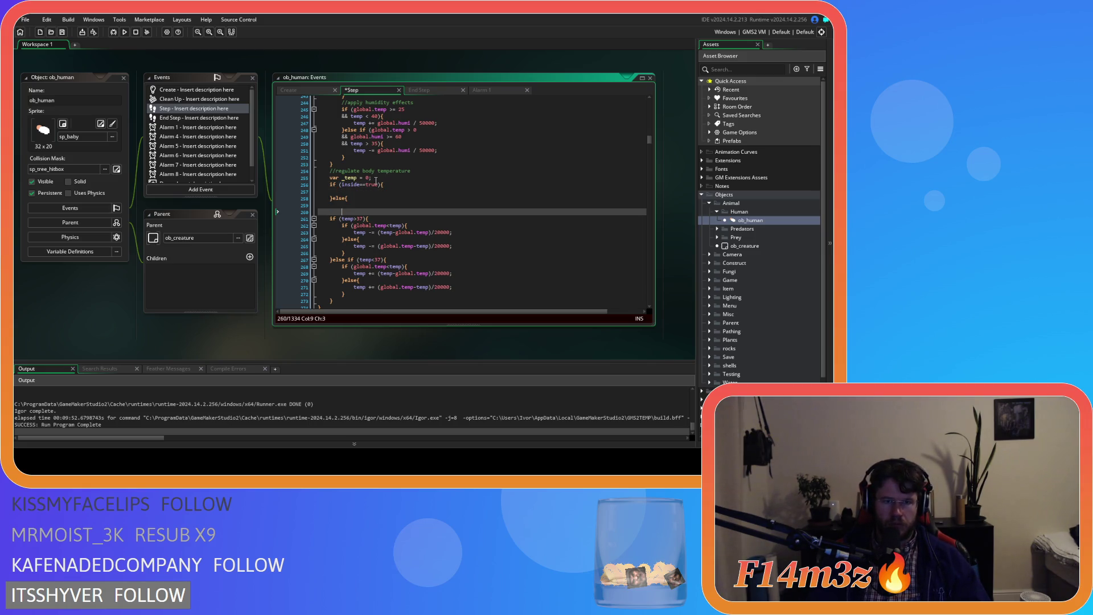
pyautogui.click(380, 192)
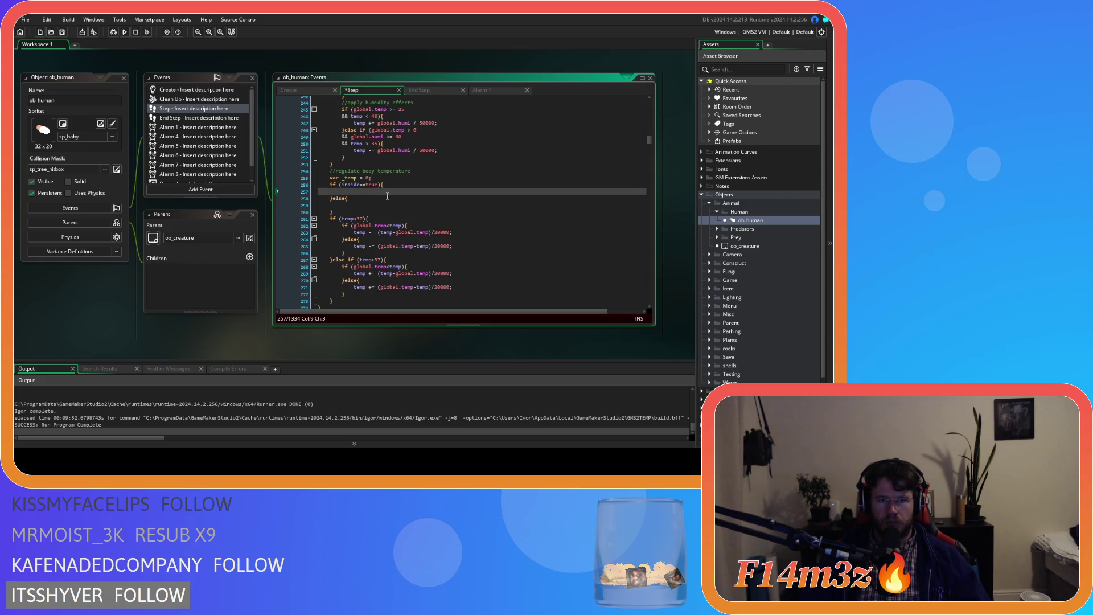
pyautogui.write('_temp = ')
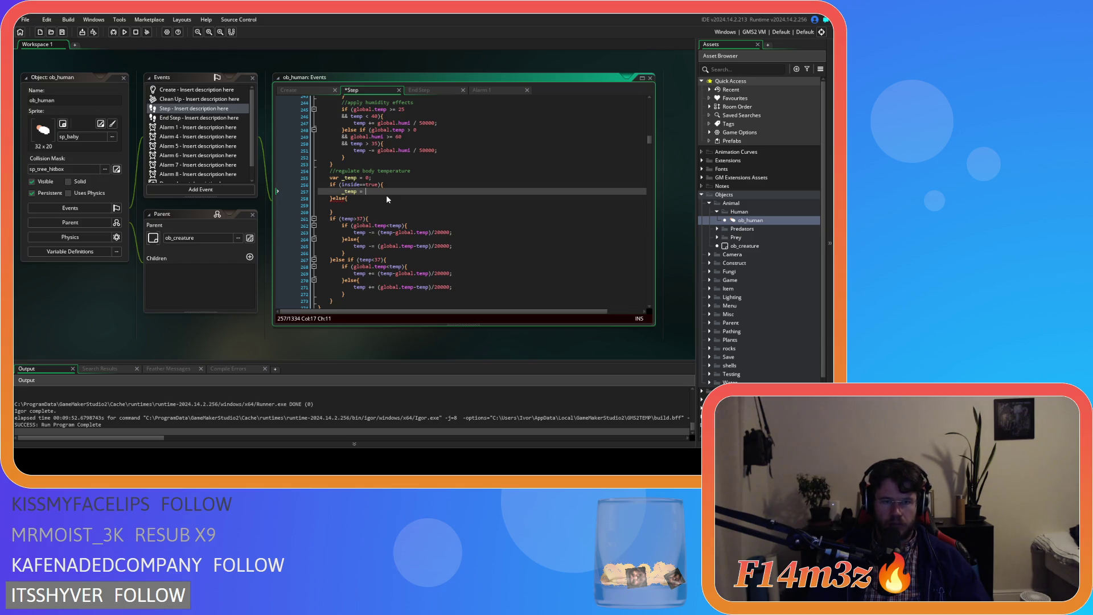
pyautogui.write('target.temp')
pyautogui.write(';')
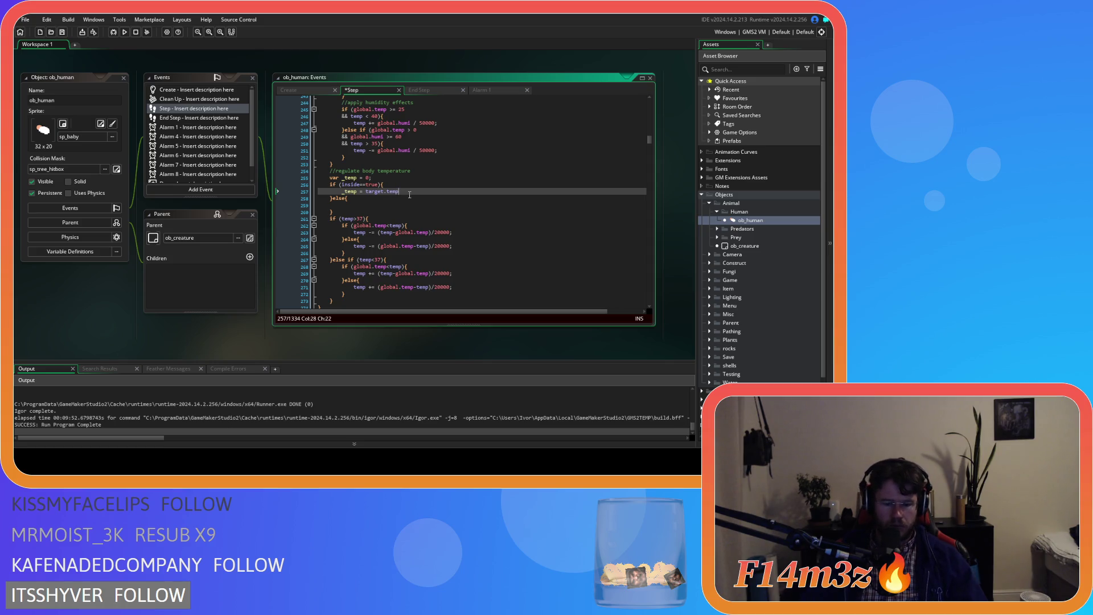
# Fill the else branch with _temp = global.temp, reusing the copied assignment
pyautogui.moveTo(402, 192); pyautogui.dragTo(349, 194)
pyautogui.hotkey('ctrl', 'c')
pyautogui.click(349, 198)
pyautogui.press('Return')
pyautogui.hotkey('ctrl', 'v')
pyautogui.click(379, 206)
pyautogui.doubleClick(378, 206)
pyautogui.write('glb')
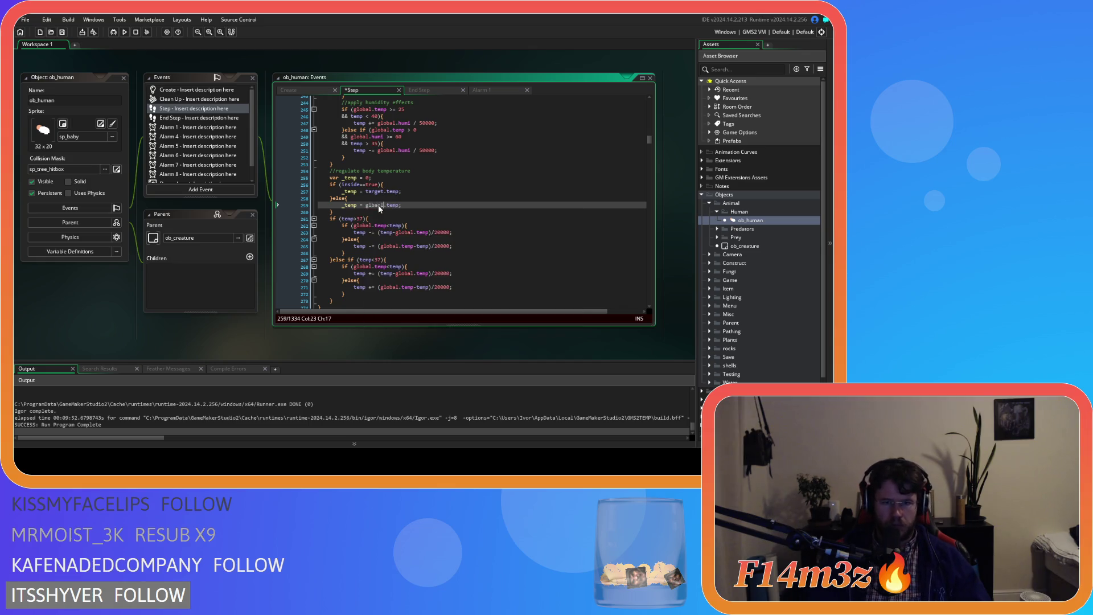
pyautogui.hotkey('ctrl', 'space')
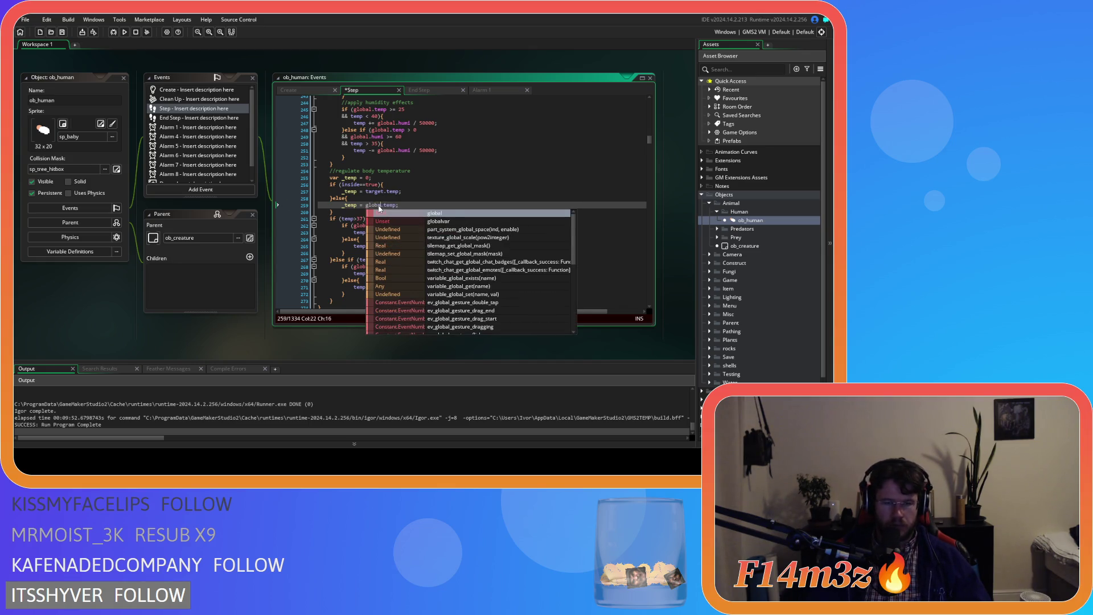
pyautogui.press('Return')
pyautogui.write('.')
pyautogui.press('BackSpace')
pyautogui.press('Escape')
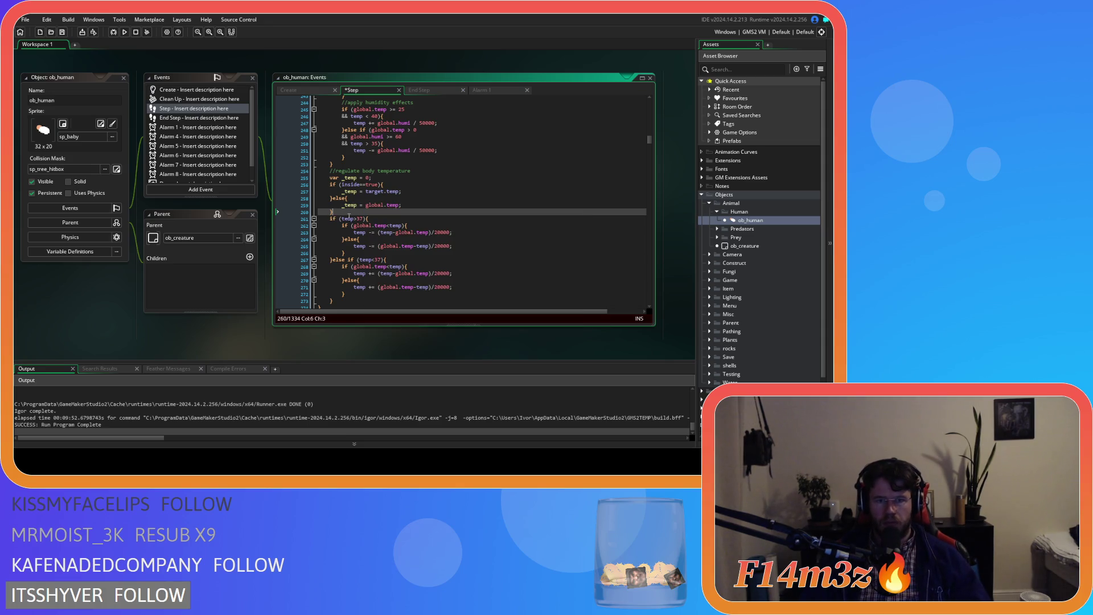
pyautogui.click(347, 219)
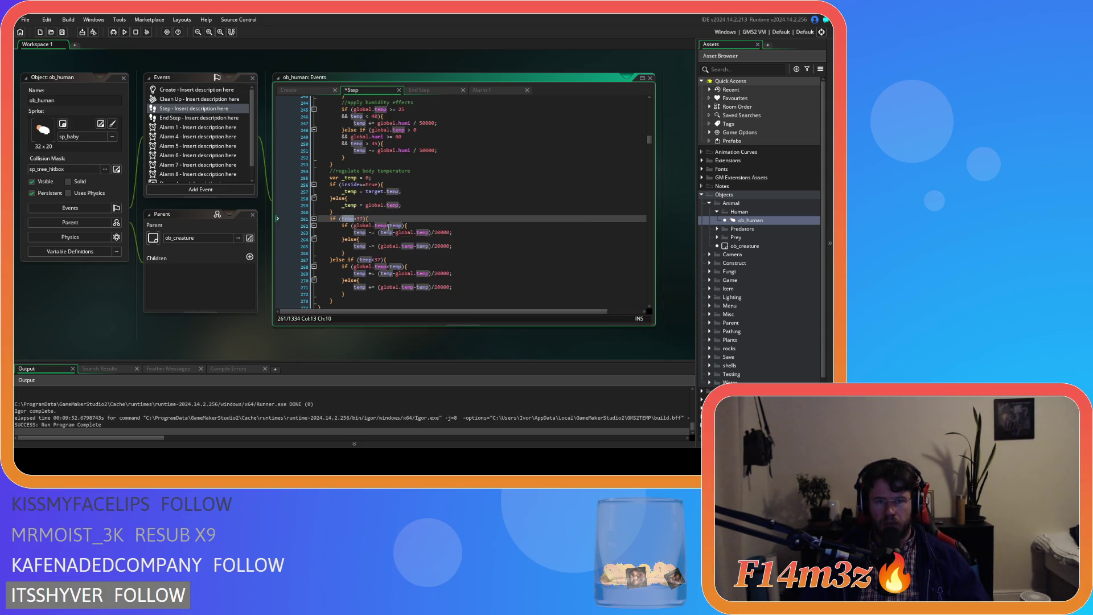
# Replace global.temp with _temp in the temperature comparisons on lines 262-265 and save
pyautogui.click(388, 226)
pyautogui.click(357, 194)
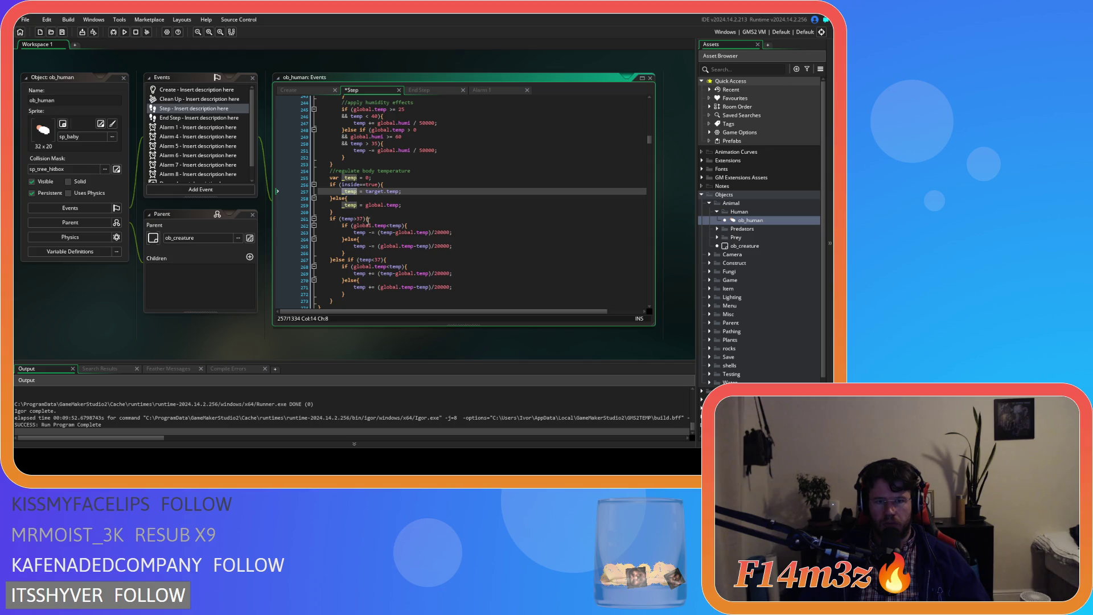
pyautogui.moveTo(383, 227)
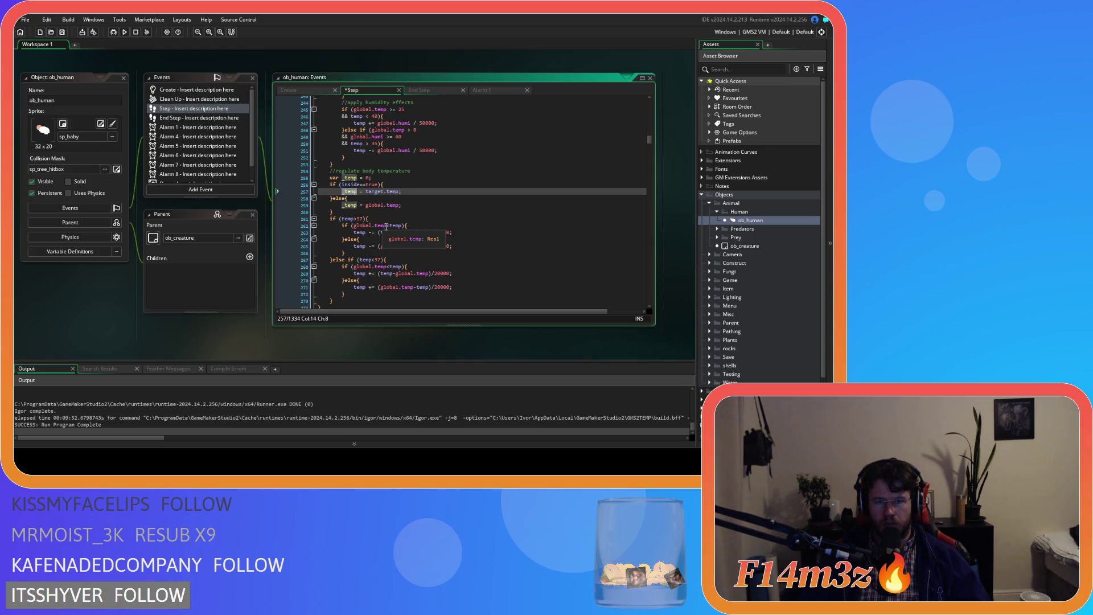
pyautogui.moveTo(387, 225); pyautogui.dragTo(353, 225)
pyautogui.write('_temp')
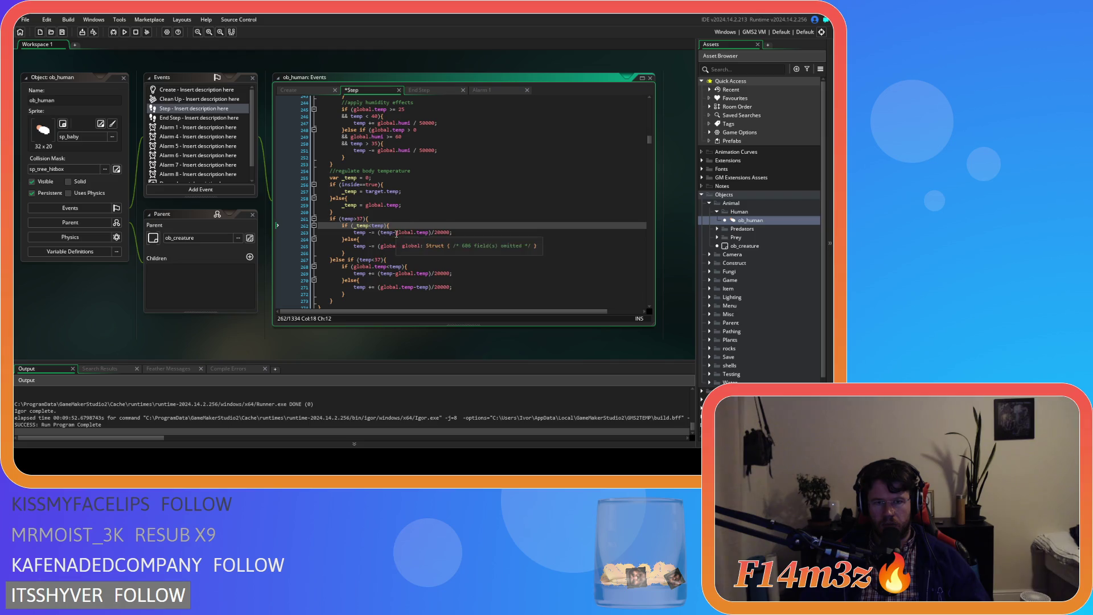
pyautogui.click(398, 233)
pyautogui.write('_temp')
pyautogui.moveTo(411, 249)
pyautogui.mouseDown()
pyautogui.moveTo(371, 271)
pyautogui.moveTo(425, 275)
pyautogui.moveTo(385, 290)
pyautogui.mouseUp()
pyautogui.write('_temp')
pyautogui.write('_temp')
pyautogui.write('_temp')
pyautogui.write('_temp')
pyautogui.click(456, 245)
pyautogui.hotkey('ctrl', 's')
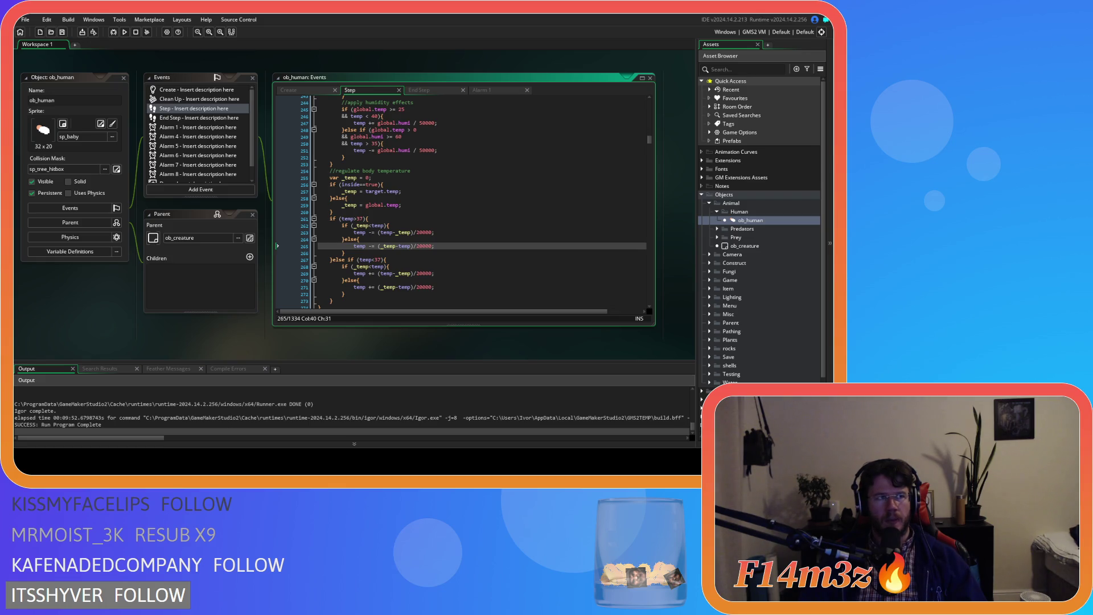
# Close all editor windows and collapse the Human, Animal and Objects folders
pyautogui.rightClick(234, 64)
pyautogui.moveTo(248, 77)
pyautogui.click(288, 96)
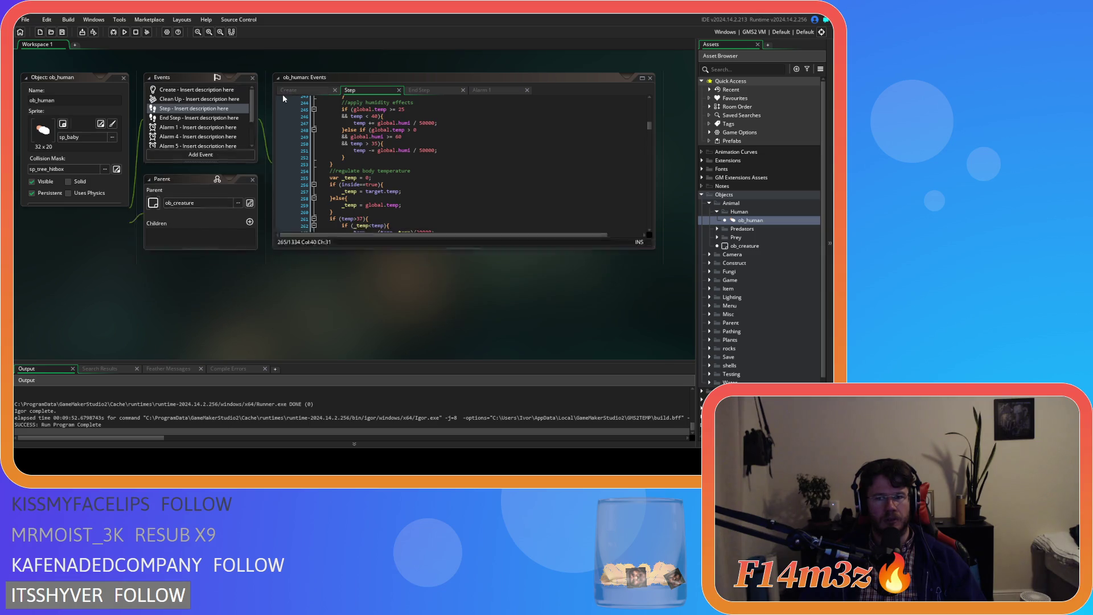
pyautogui.click(717, 212)
pyautogui.click(709, 203)
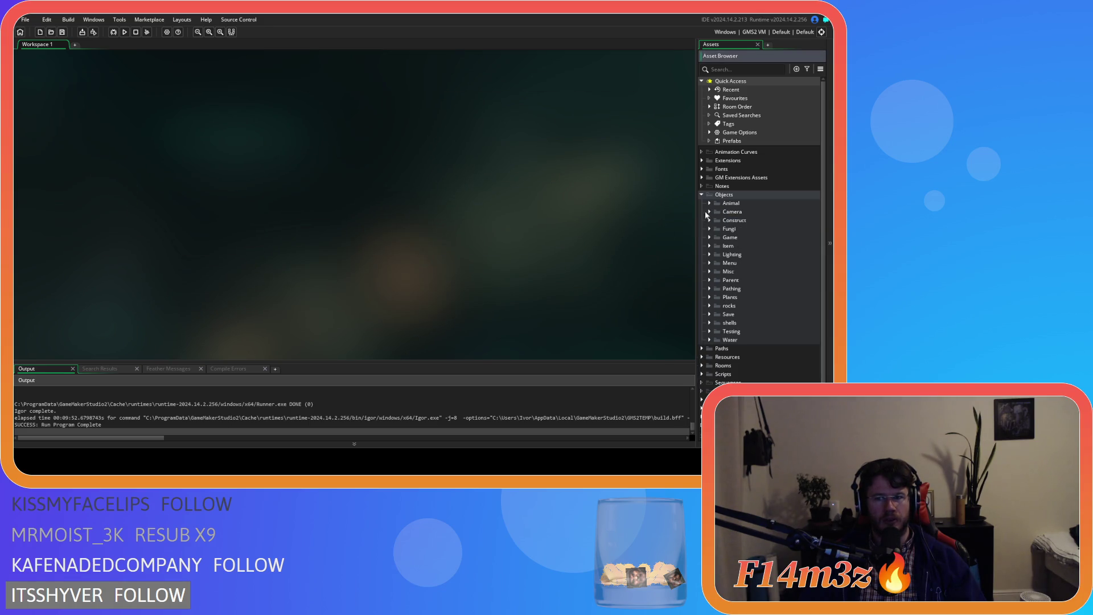
pyautogui.click(703, 194)
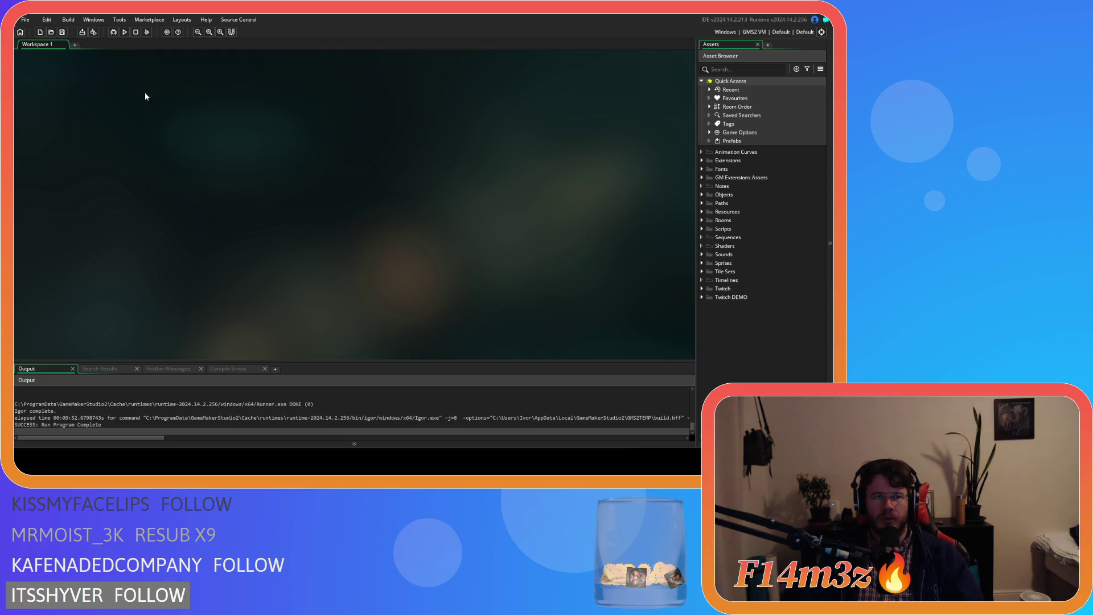
# Build and run the game with F5, then expand the Objects folder
pyautogui.press('F5')
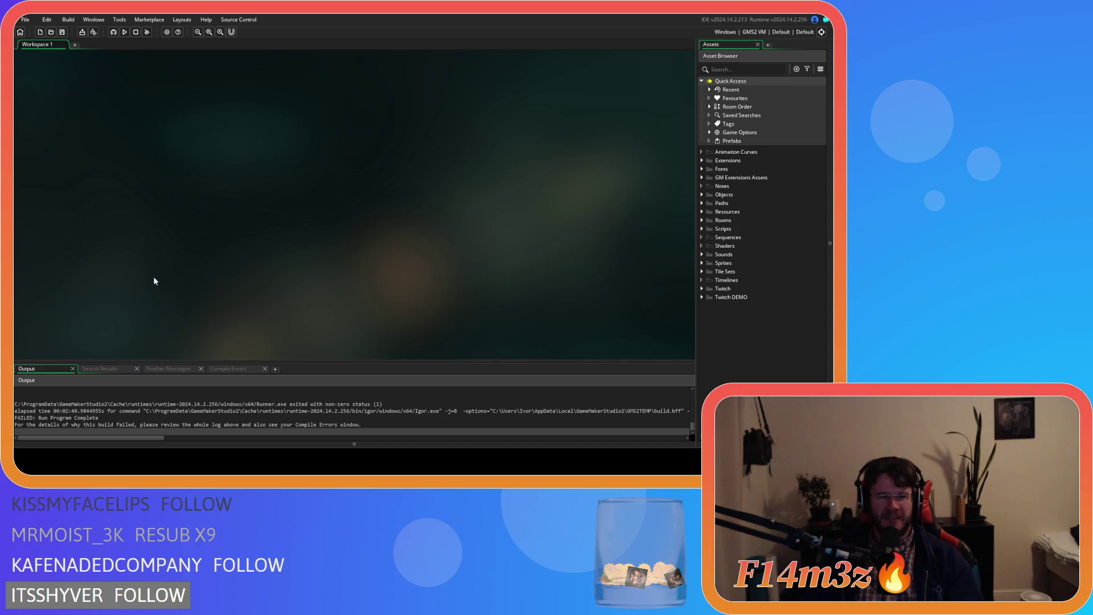
pyautogui.click(702, 195)
# Collapse Objects, expand the Scripts folder and open its Game subfolder
pyautogui.click(702, 194)
pyautogui.click(702, 195)
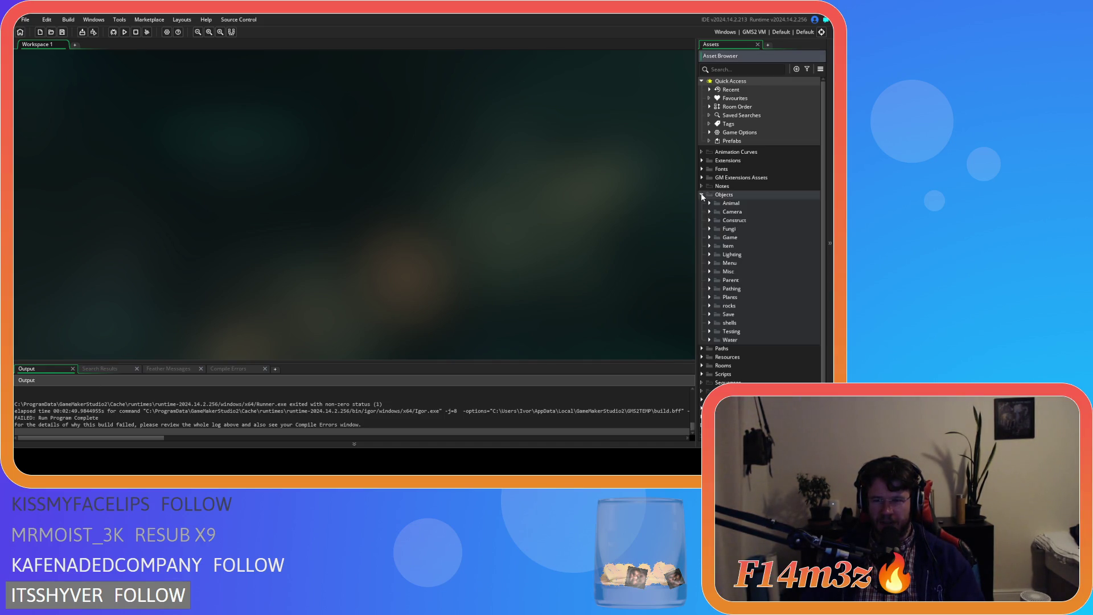
pyautogui.click(702, 195)
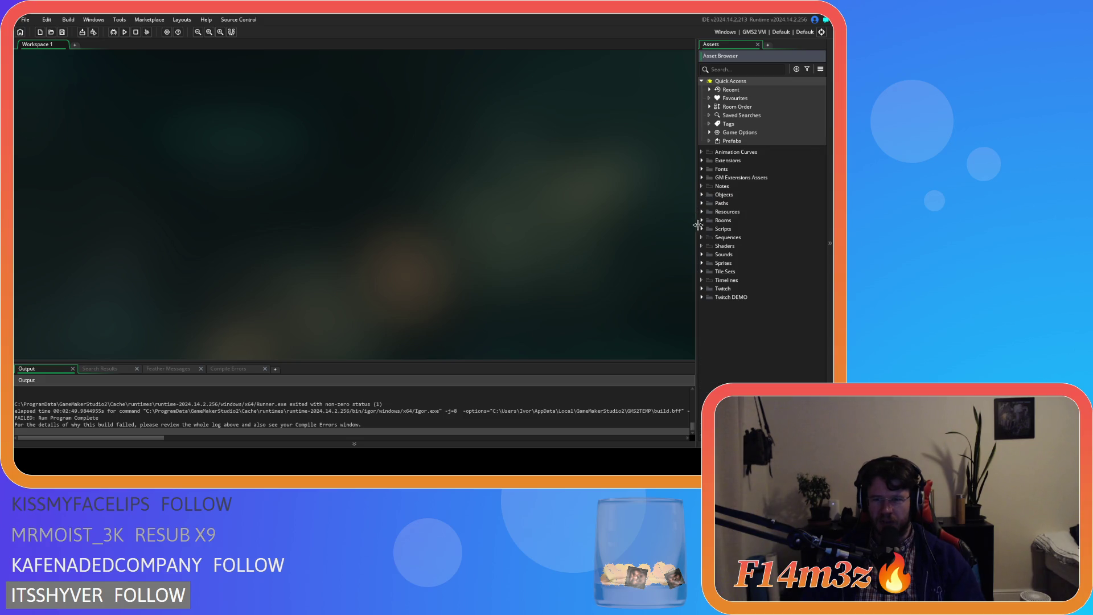
pyautogui.click(702, 229)
pyautogui.click(702, 229)
pyautogui.click(702, 229)
pyautogui.click(702, 229)
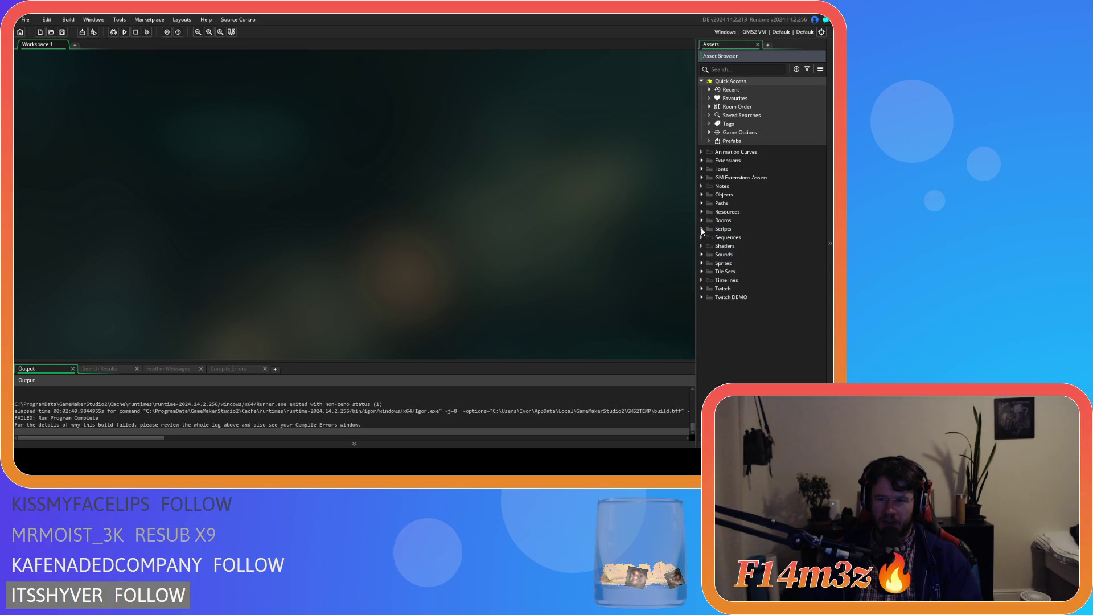
pyautogui.click(703, 230)
pyautogui.scroll(-2, 706, 245)
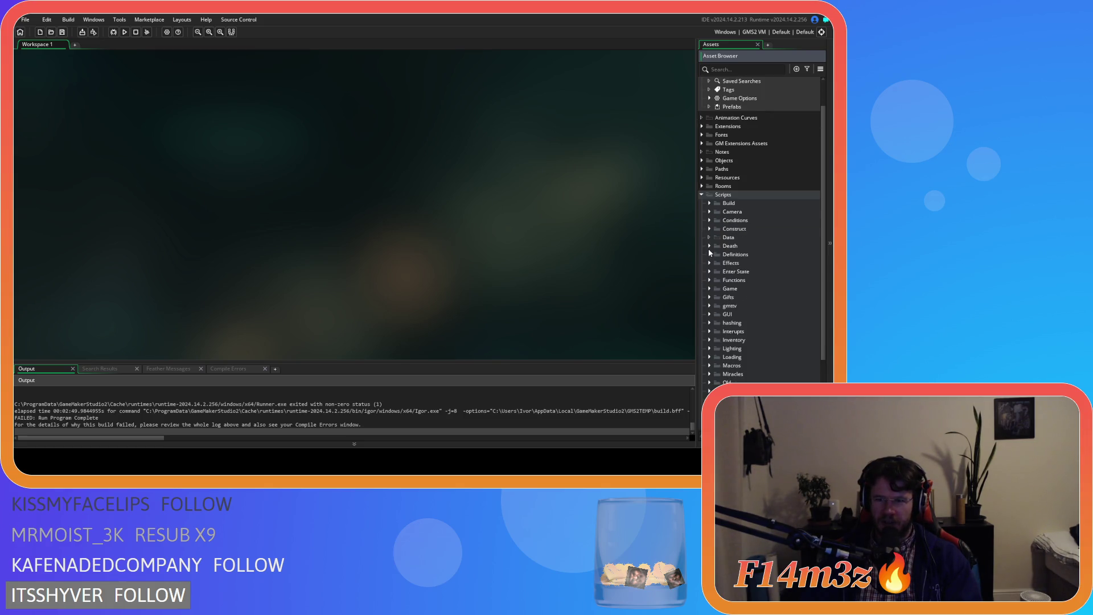
pyautogui.click(709, 289)
# Open the sc_drop script and search it for "new item"
pyautogui.doubleClick(740, 323)
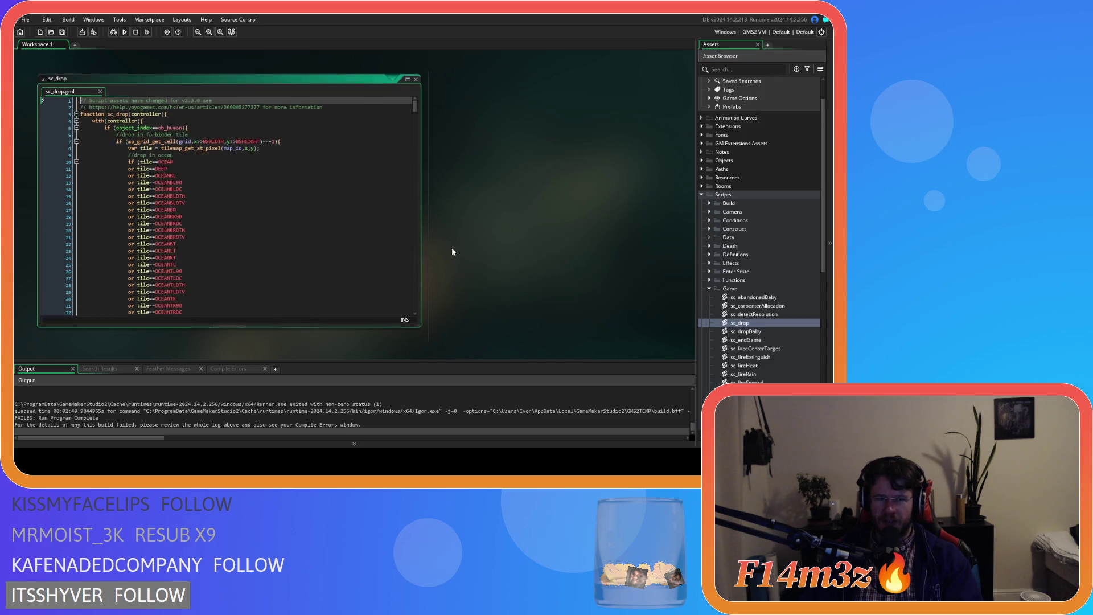
pyautogui.scroll(-8, 236, 196)
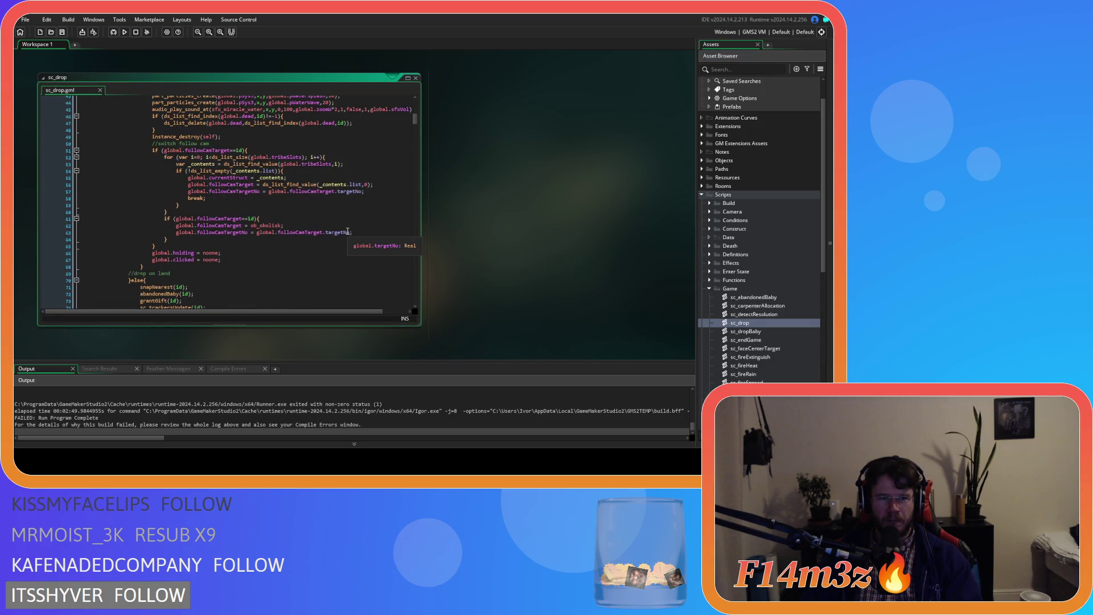
pyautogui.hotkey('ctrl', 'f')
pyautogui.write('new it')
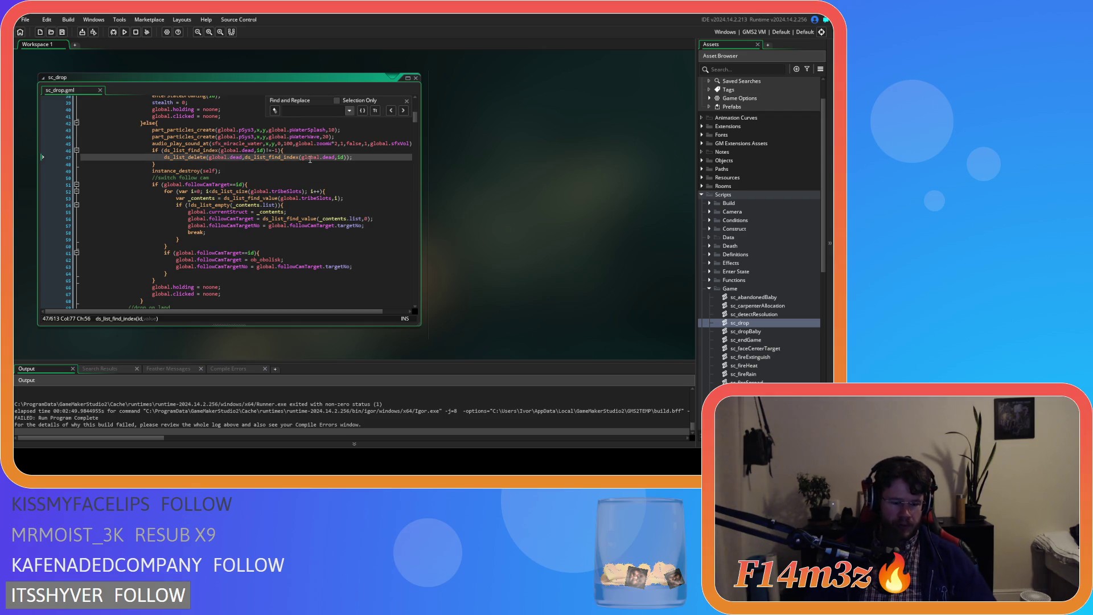
pyautogui.write('em')
pyautogui.scroll(2, 308, 165)
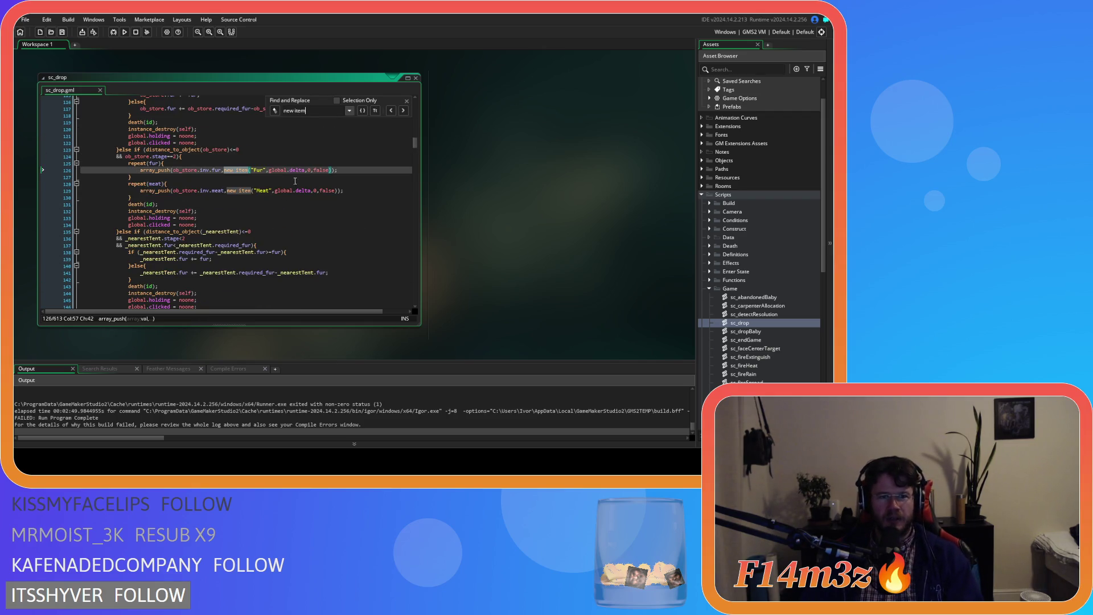
# Remove ,global.delta from the Fur item call and add sp_fur_icon as its sprite
pyautogui.click(303, 171)
pyautogui.moveTo(276, 176); pyautogui.dragTo(268, 173)
pyautogui.press('BackSpace')
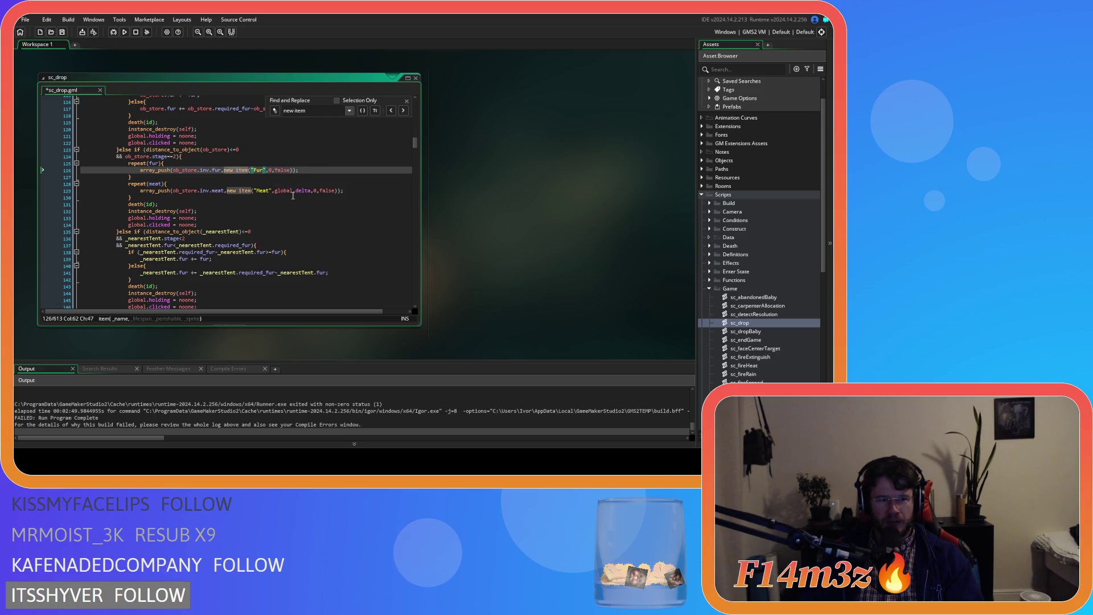
pyautogui.press('Right')
pyautogui.press('Right')
pyautogui.press('Right')
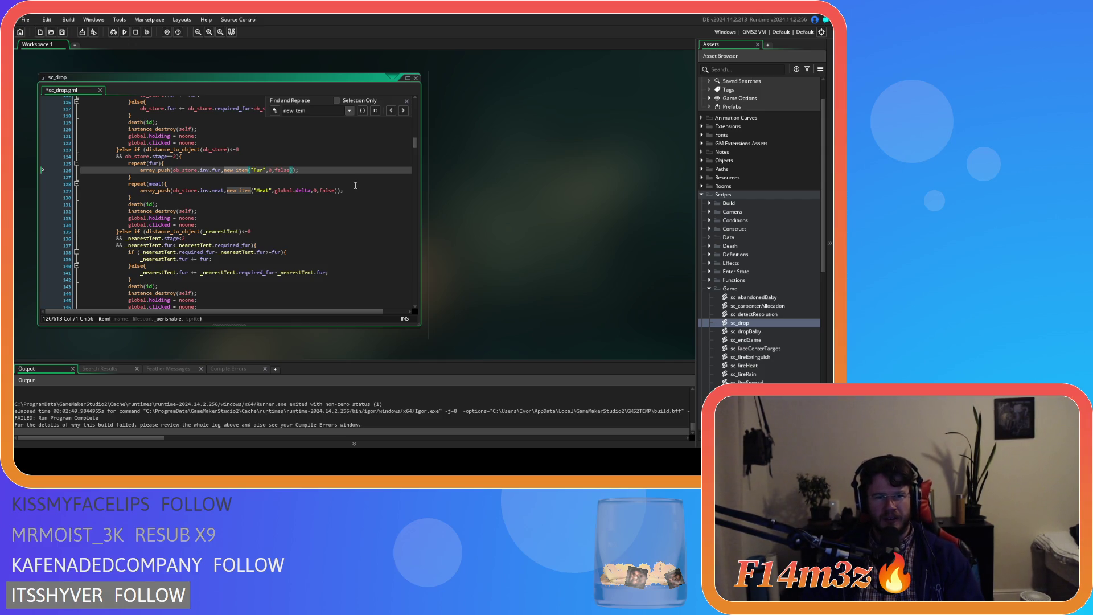
pyautogui.write(',')
pyautogui.write('sp_ire')
pyautogui.press('BackSpace')
pyautogui.press('BackSpace')
pyautogui.press('BackSpace')
pyautogui.write('fur')
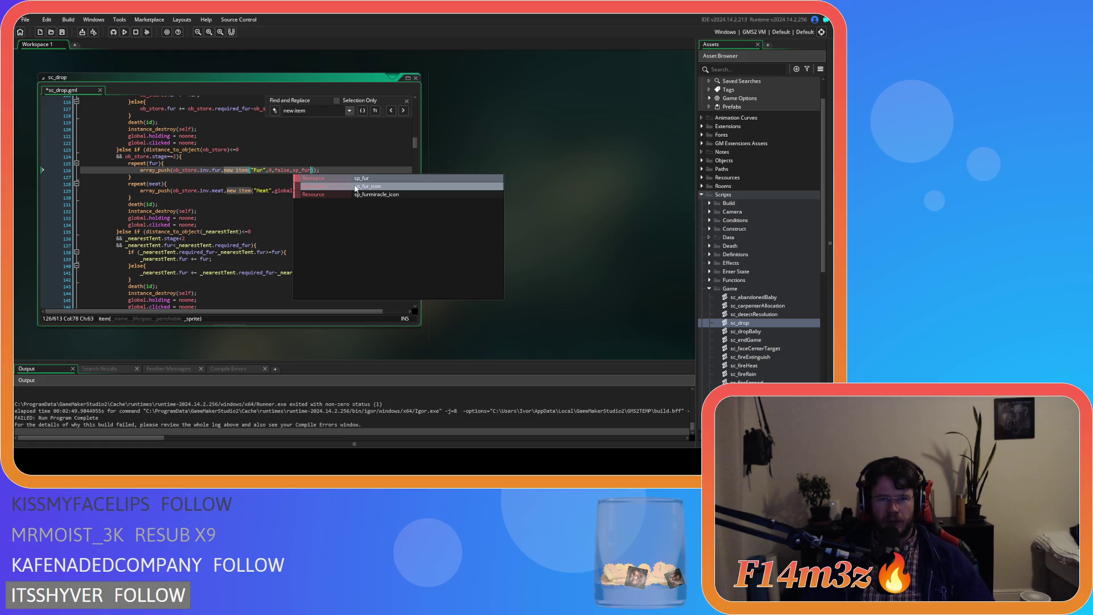
pyautogui.click(355, 188)
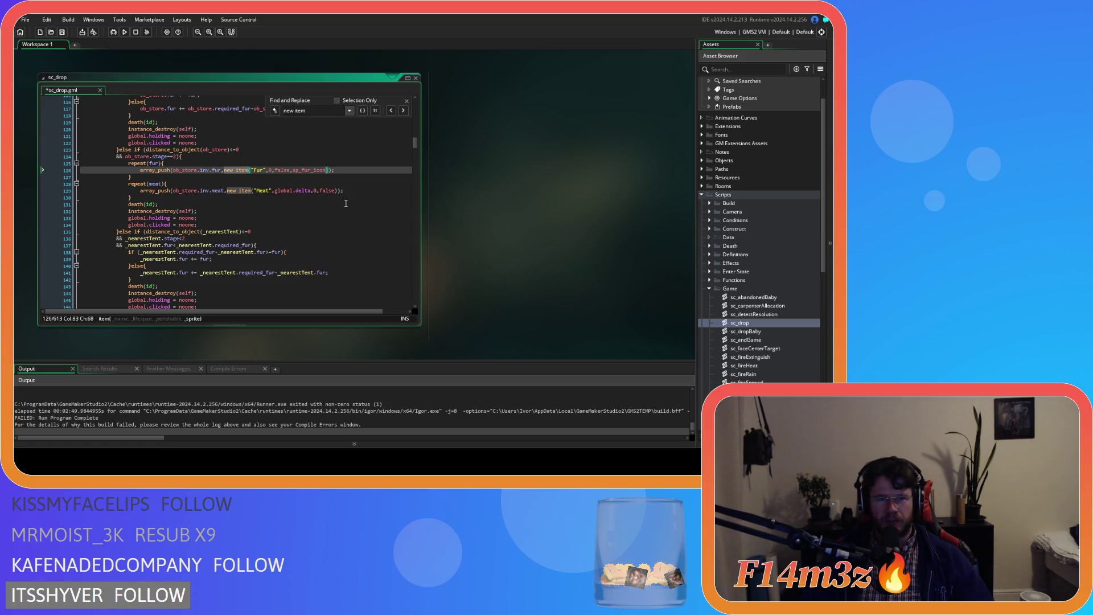
# Drop global.delta from the Meat item, add sp_meat_icon, save, and find the next match
pyautogui.moveTo(272, 191); pyautogui.dragTo(310, 191)
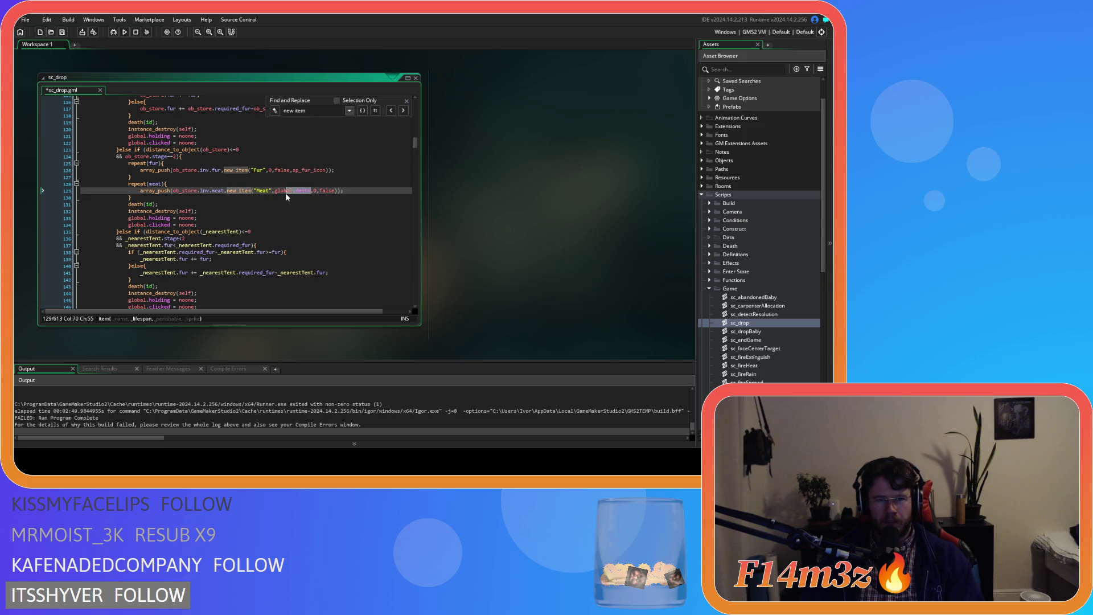
pyautogui.press('BackSpace')
pyautogui.click(296, 191)
pyautogui.write(',')
pyautogui.write('sp_')
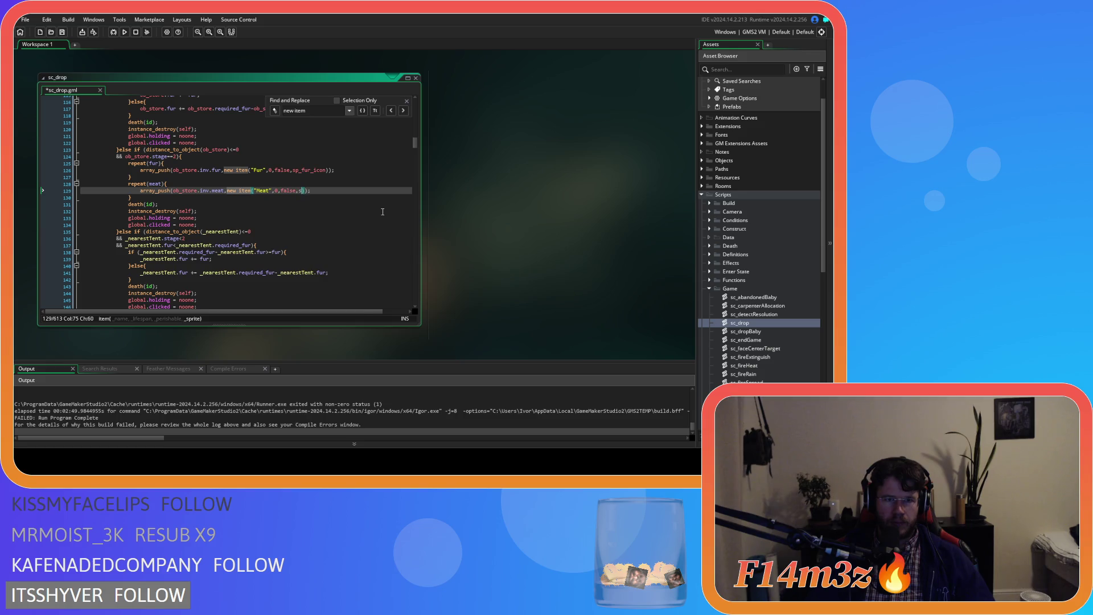
pyautogui.write('meat')
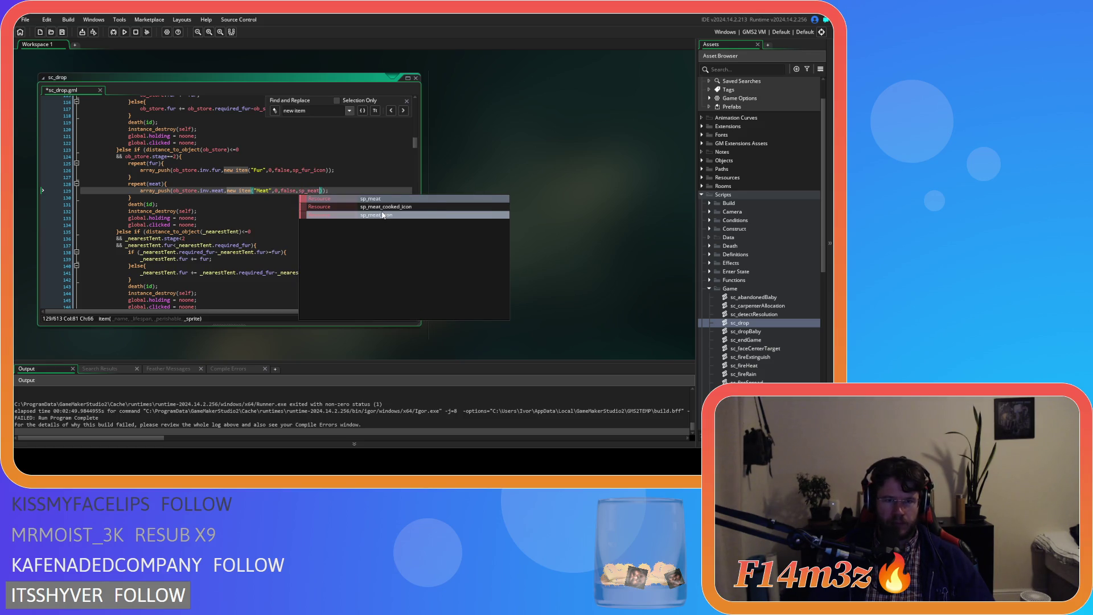
pyautogui.doubleClick(382, 216)
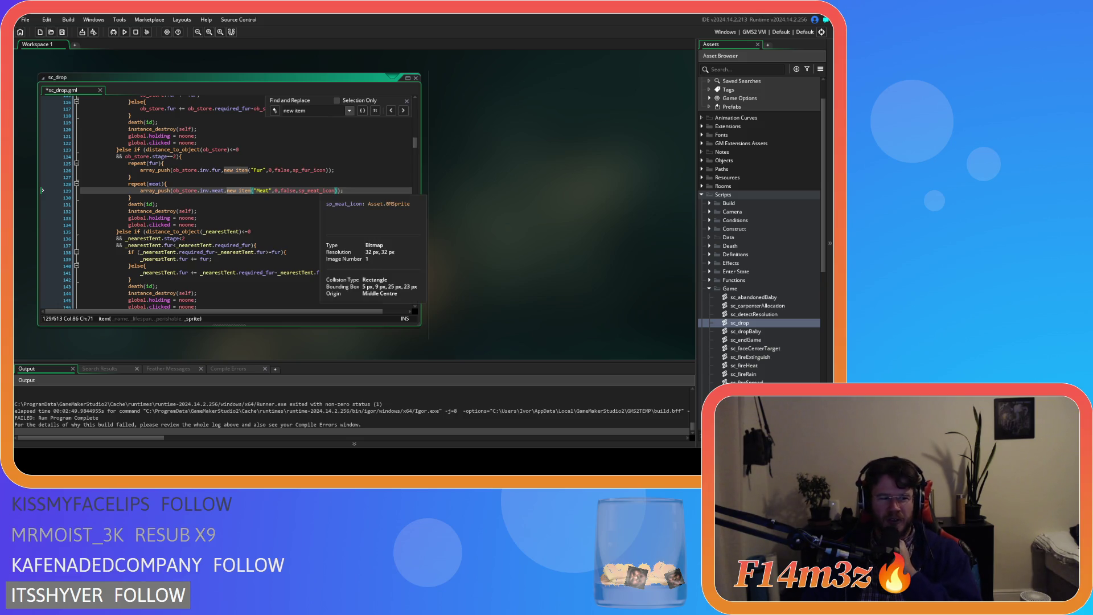
pyautogui.click(345, 191)
pyautogui.hotkey('ctrl', 's')
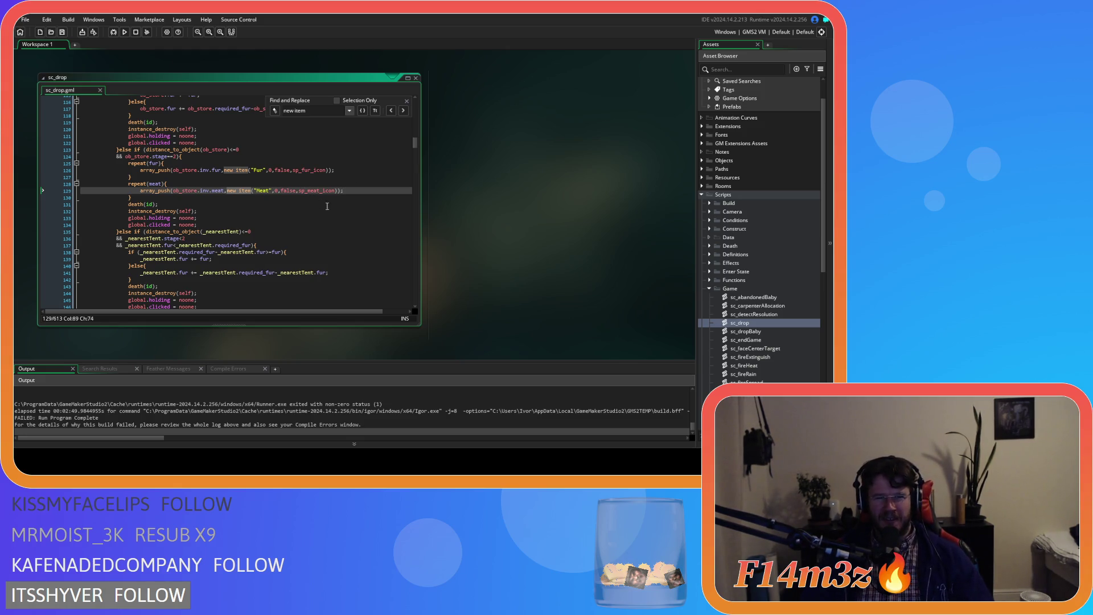
pyautogui.click(244, 190)
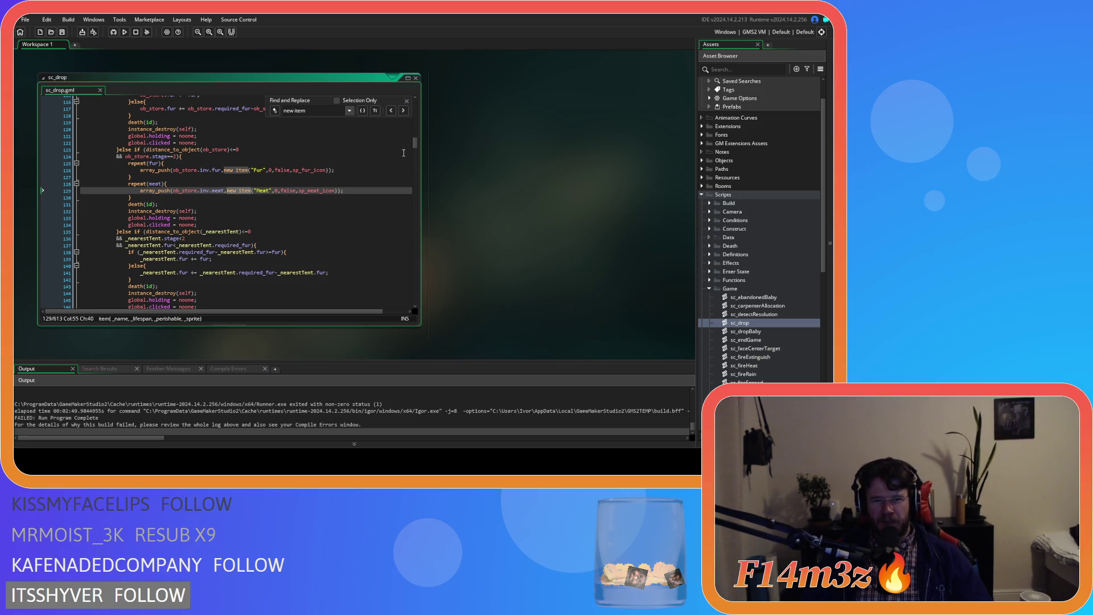
pyautogui.click(405, 112)
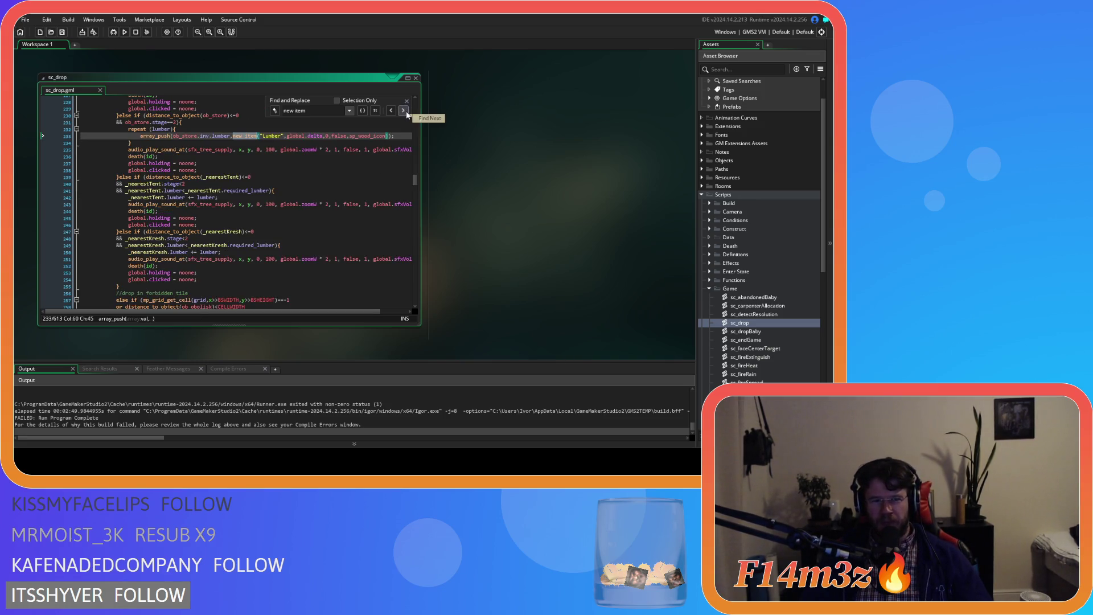
# Delete the global.delta argument from the Lumber item call
pyautogui.scroll(1, 342, 142)
pyautogui.doubleClick(314, 153)
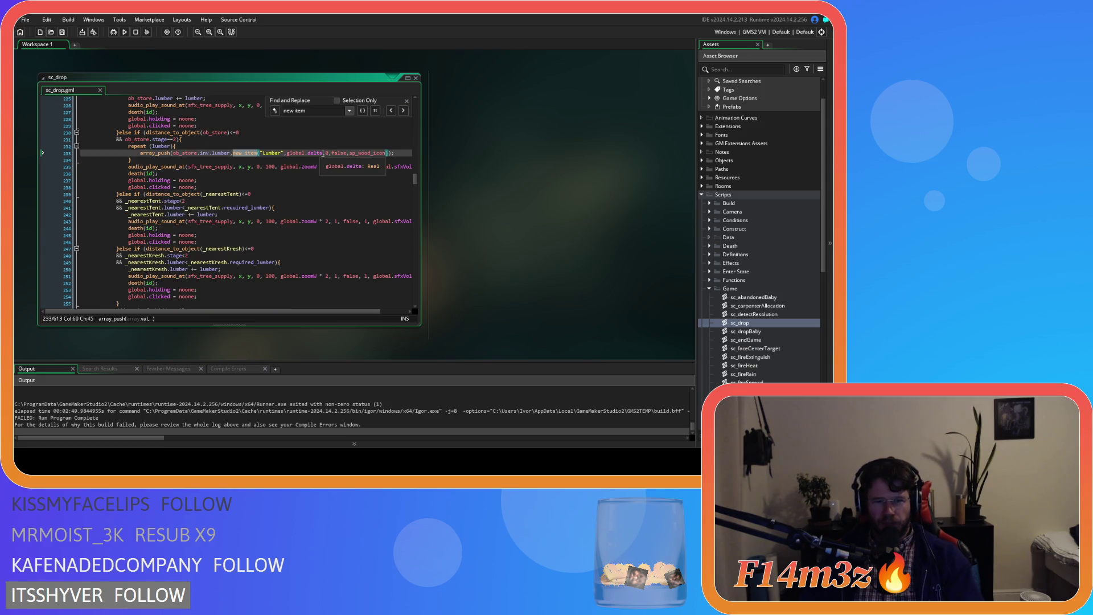
pyautogui.press('BackSpace')
pyautogui.press('BackSpace')
pyautogui.press('BackSpace')
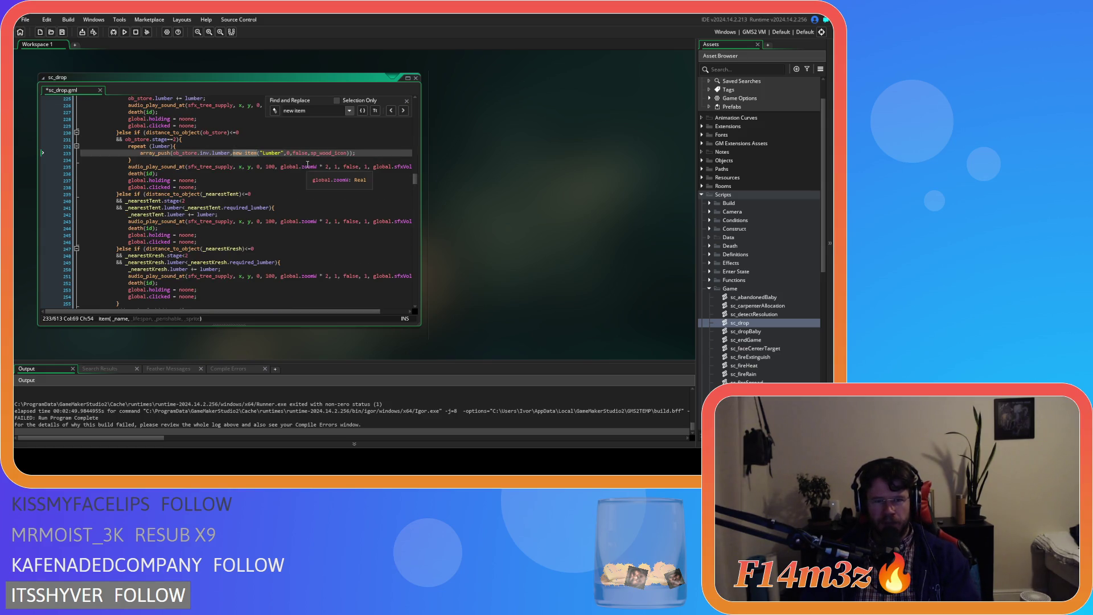
pyautogui.click(322, 153)
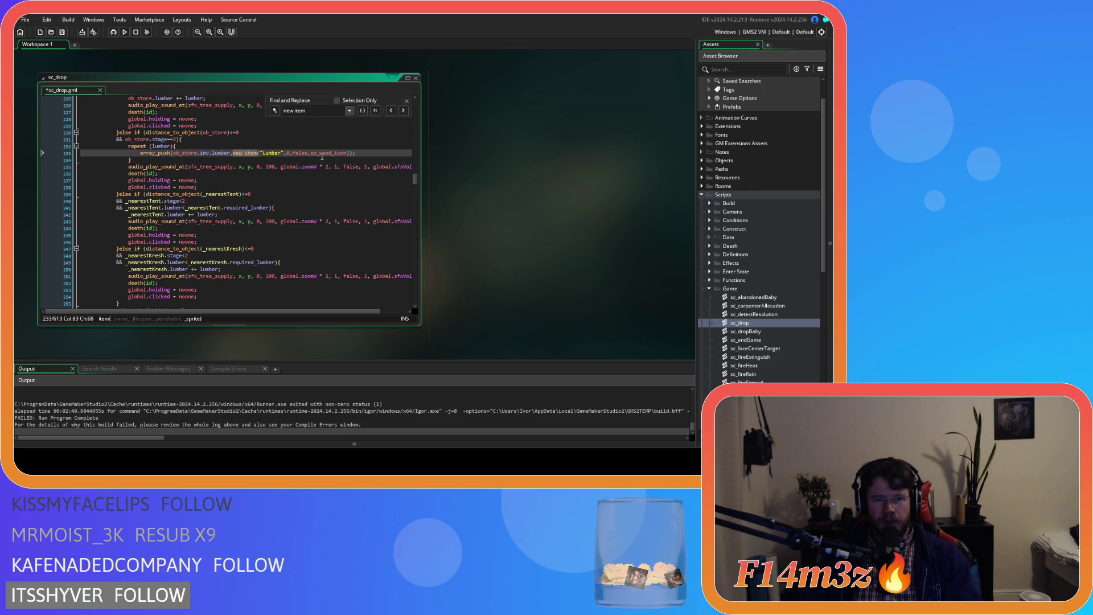
pyautogui.click(271, 153)
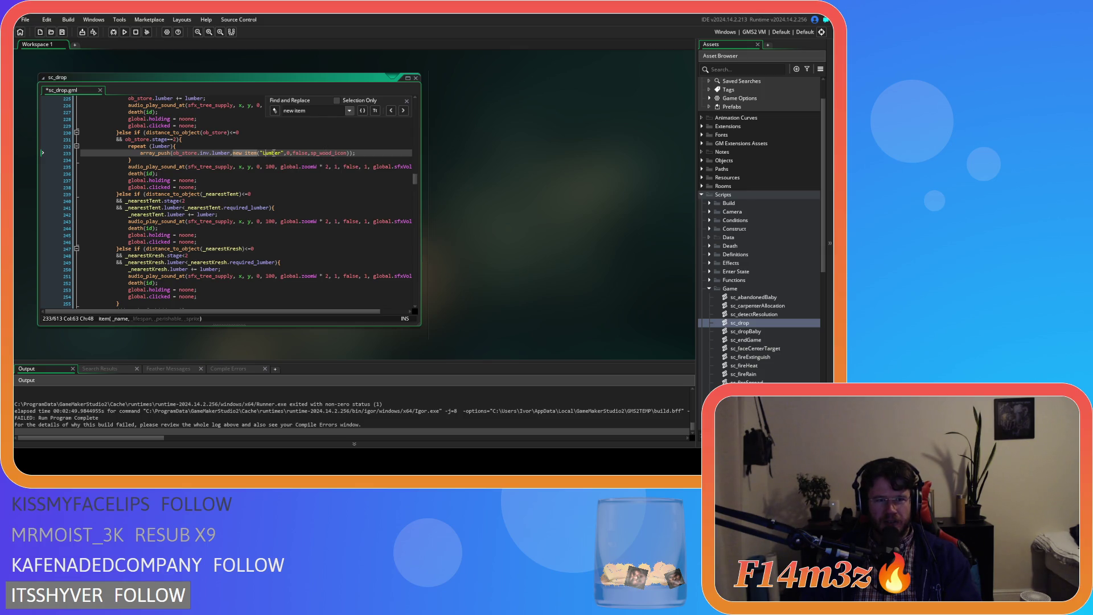
pyautogui.click(345, 154)
pyautogui.click(256, 153)
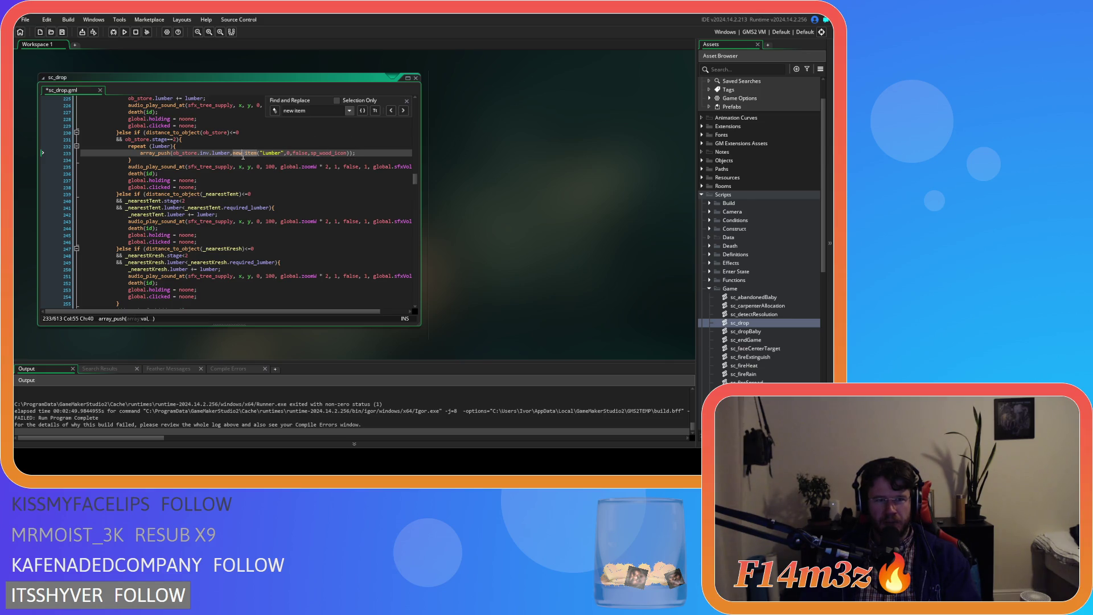
# Delete the global.delta argument from the Mushroom item call
pyautogui.click(403, 111)
pyautogui.click(402, 111)
pyautogui.click(324, 152)
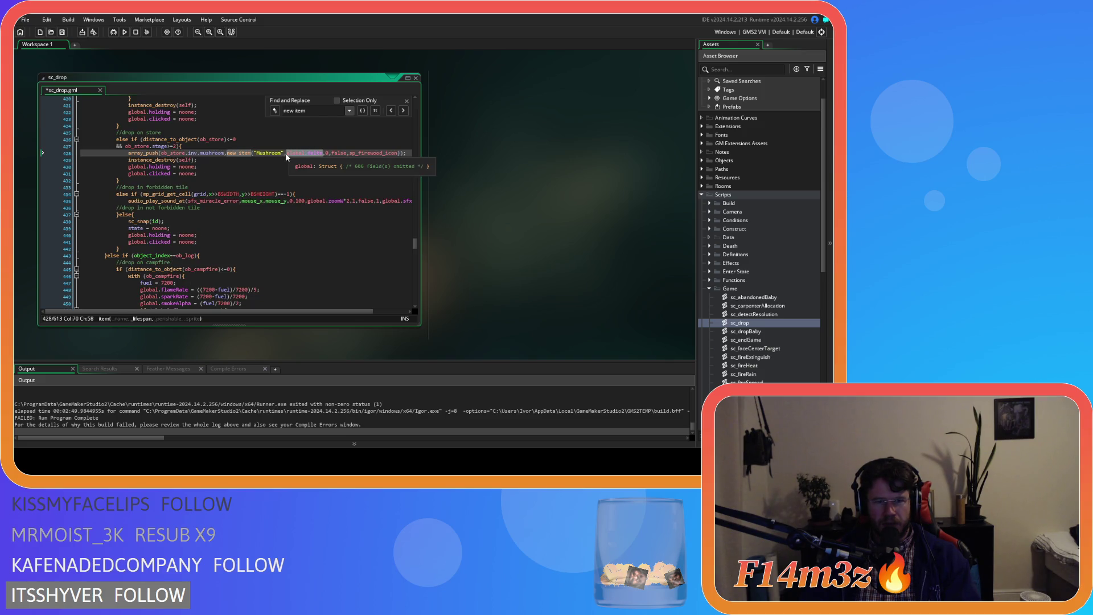
pyautogui.press('Delete')
pyautogui.press('Delete')
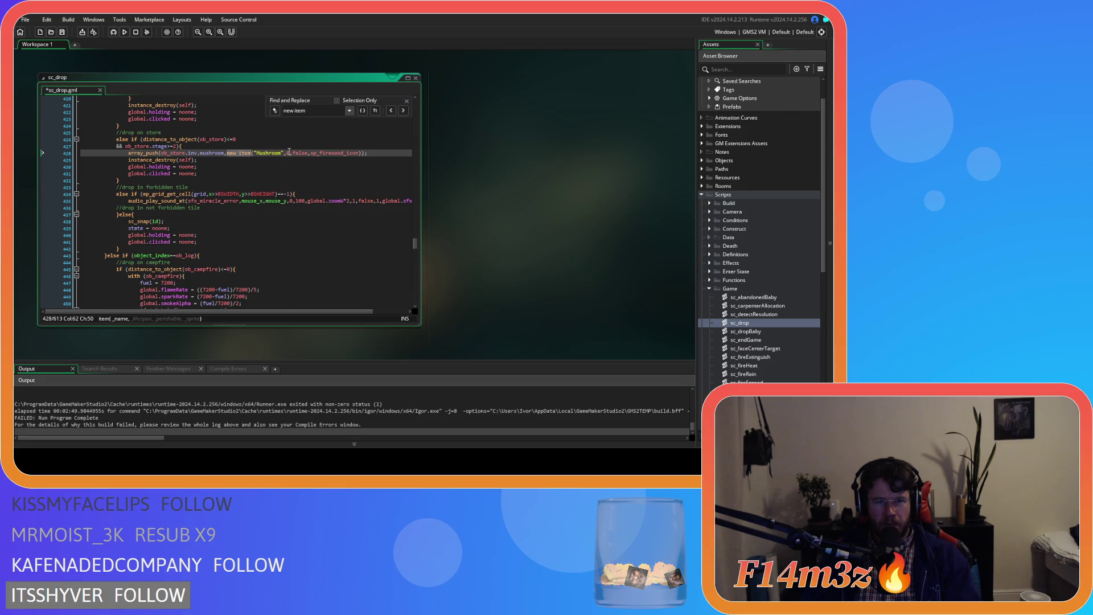
pyautogui.click(306, 152)
pyautogui.click(329, 153)
# Delete global.delta from the Firewood item call, check remaining matches, save and close the search
pyautogui.click(401, 113)
pyautogui.moveTo(326, 136); pyautogui.dragTo(285, 136)
pyautogui.press('BackSpace')
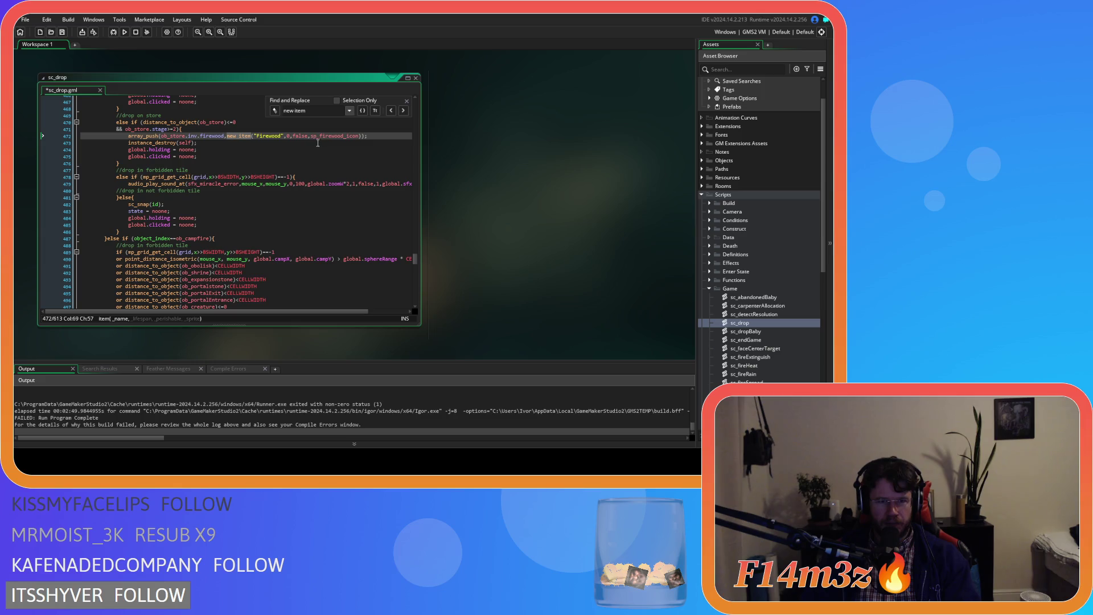
pyautogui.click(334, 136)
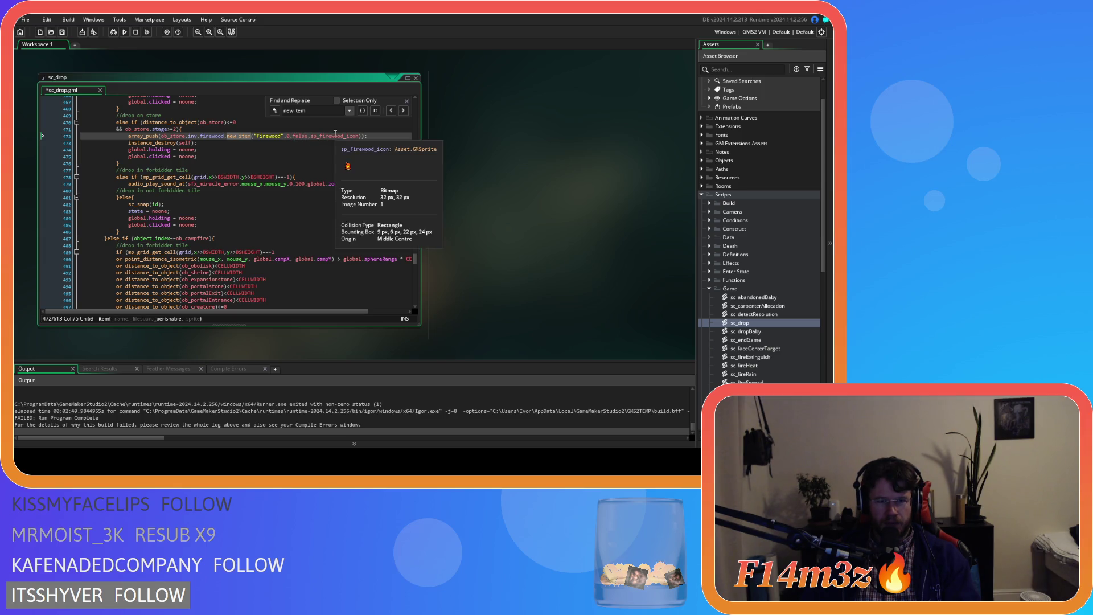
pyautogui.click(237, 136)
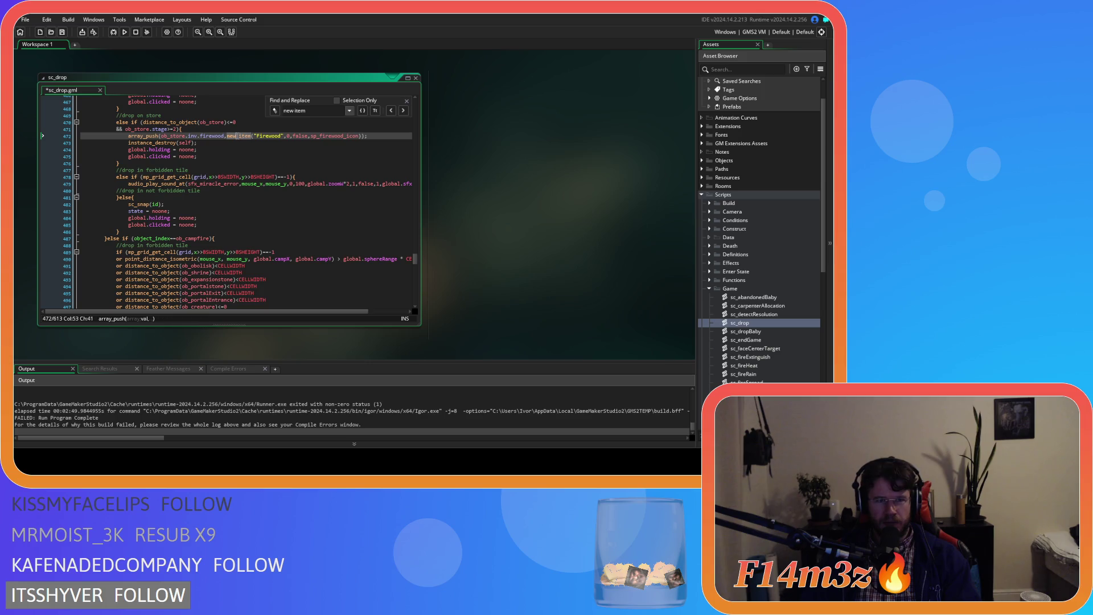
pyautogui.click(403, 110)
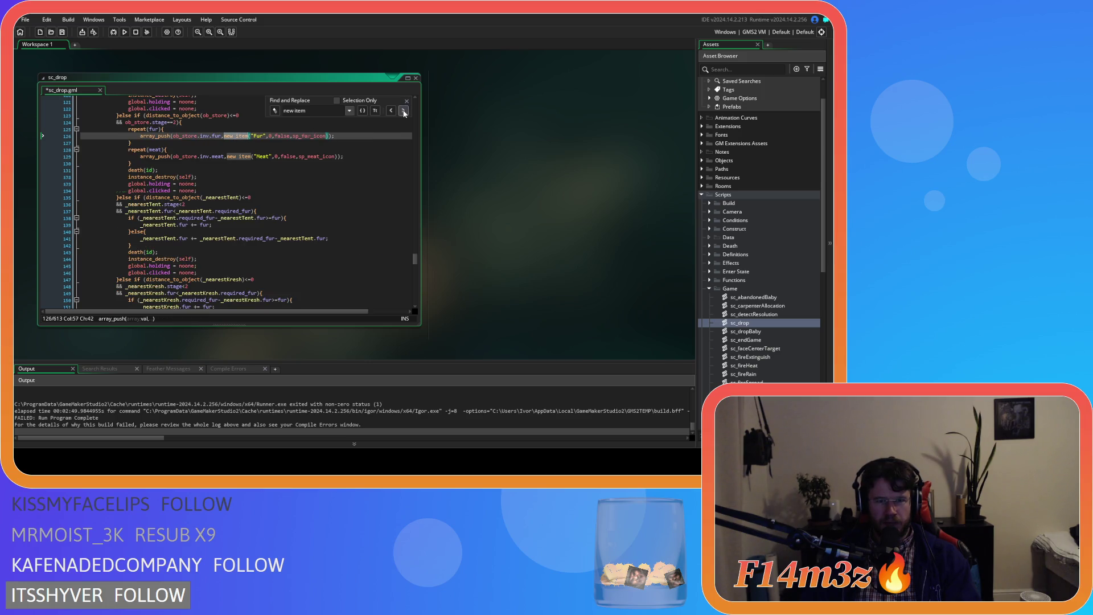
pyautogui.click(385, 151)
pyautogui.hotkey('ctrl', 's')
pyautogui.press('Escape')
pyautogui.rightClick(486, 136)
# Close the sc_drop code editor and all other windows with Windows > Close All
pyautogui.moveTo(507, 148)
pyautogui.click(543, 167)
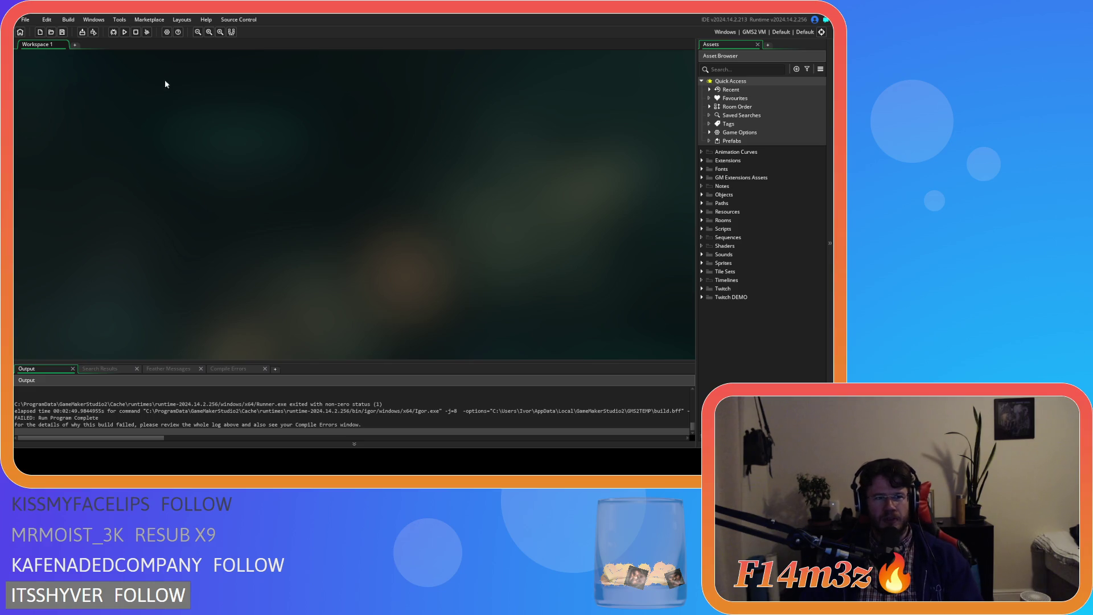
# Rebuild and run the game with F5 so the runner exits with status 0
pyautogui.press('F5')
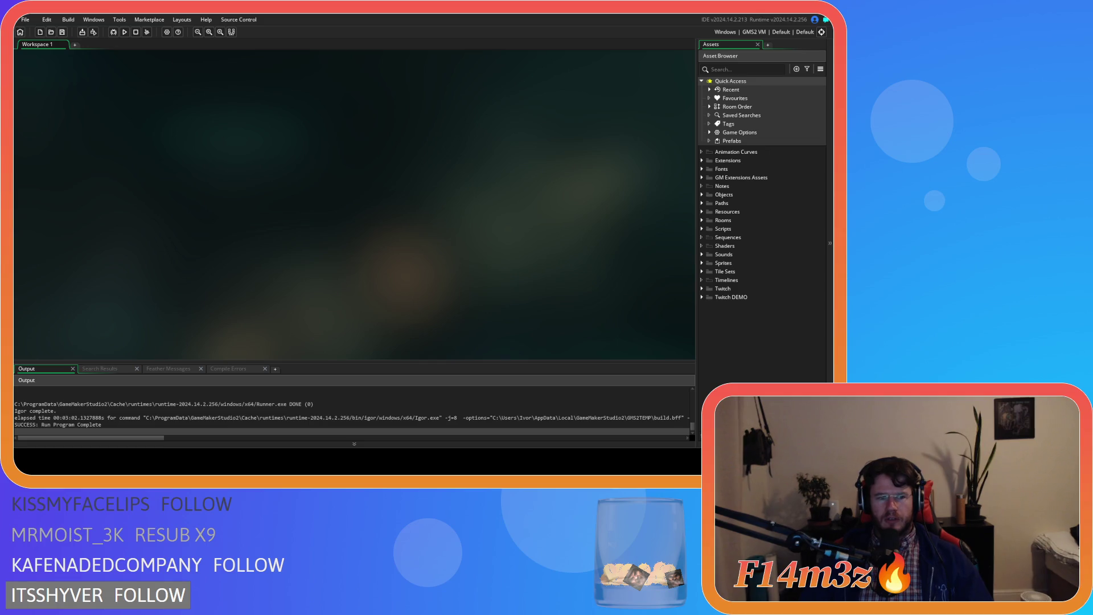
# Expand Objects > Animal > Human in the assets and select ob_human
pyautogui.click(701, 194)
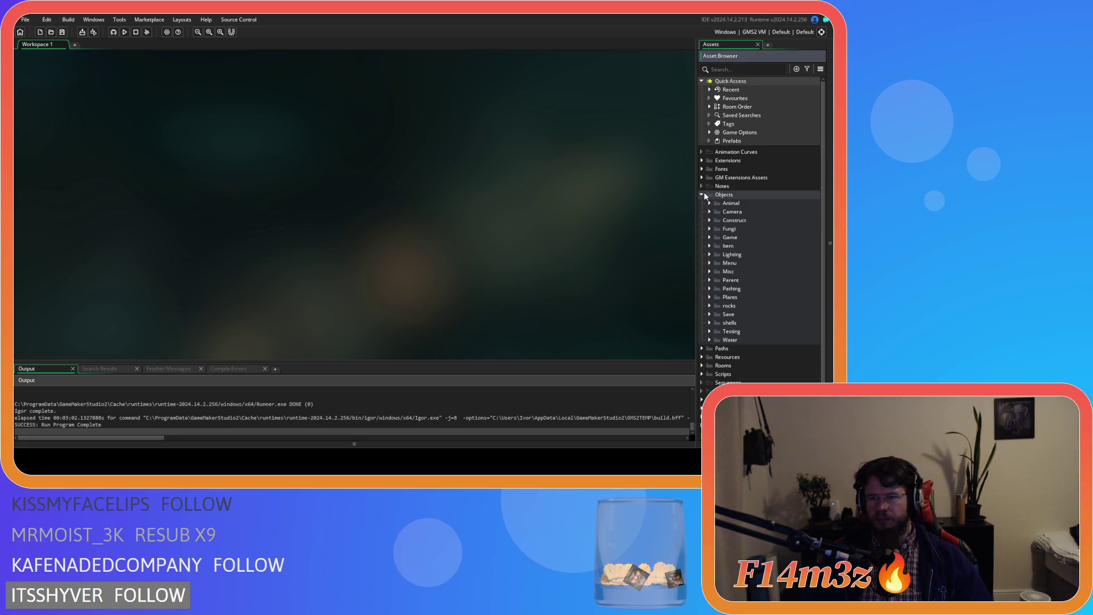
pyautogui.click(709, 203)
pyautogui.click(717, 211)
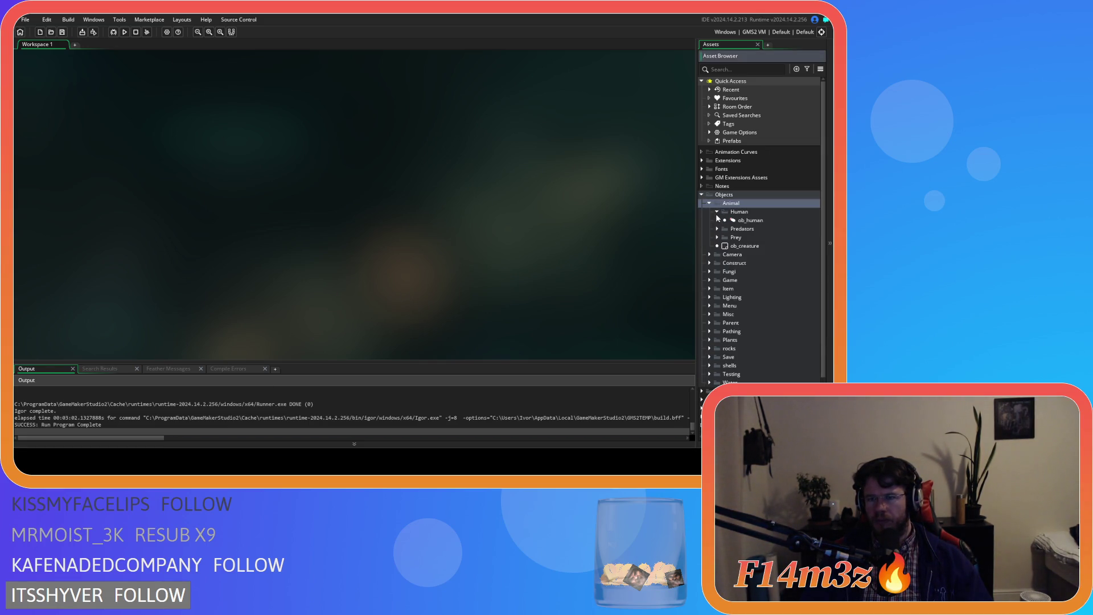
pyautogui.click(728, 221)
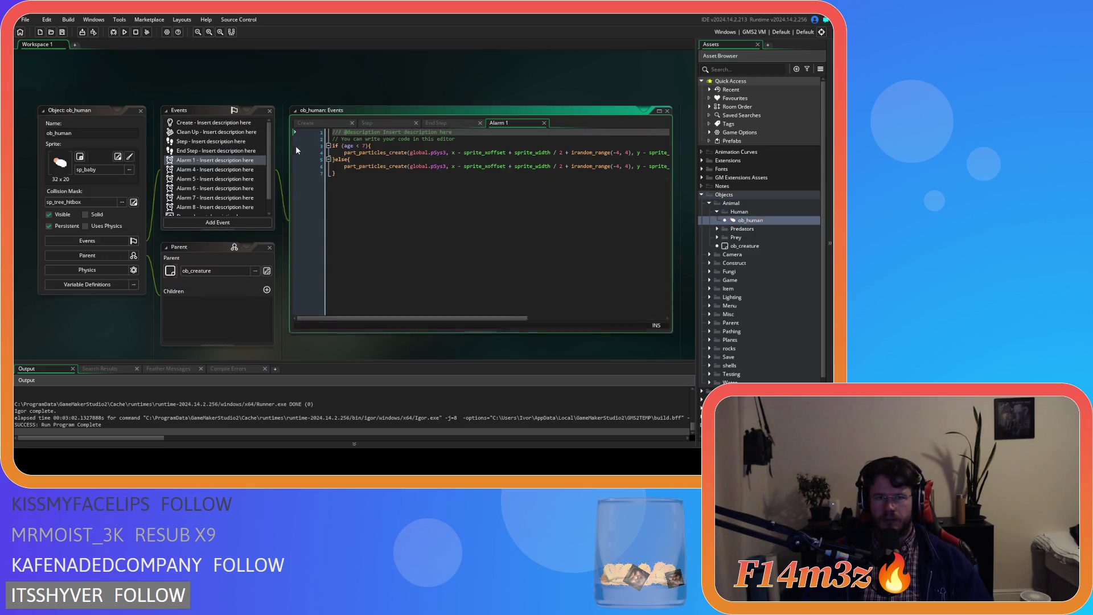
# Search ob_human's Create code for state_drum and review it down to the path_position check on line 3879
pyautogui.click(420, 194)
pyautogui.hotkey('ctrl', 'f')
pyautogui.write('state_drum')
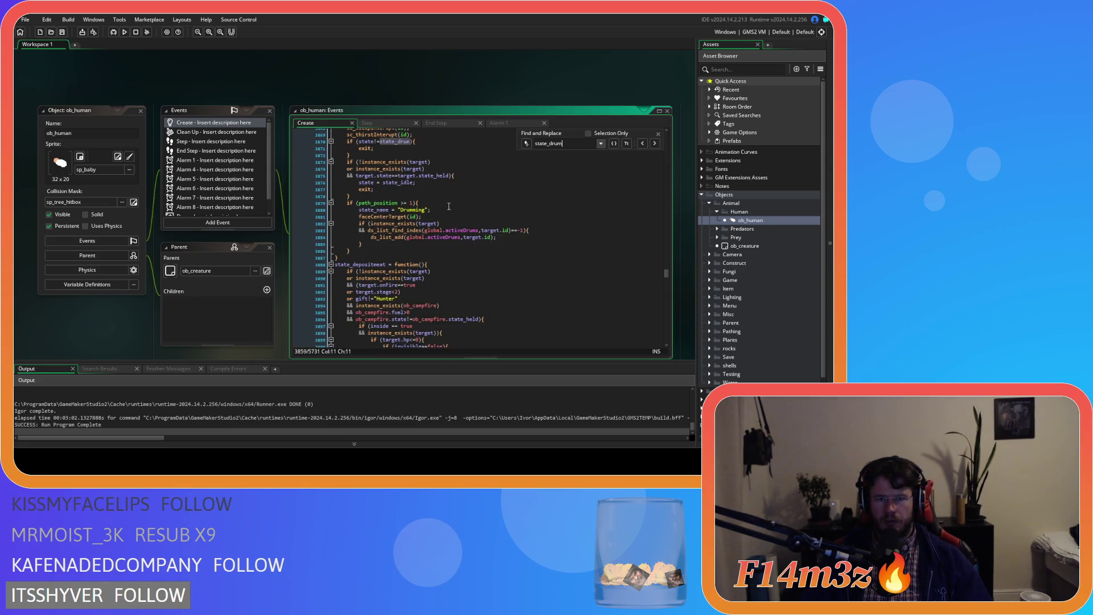
pyautogui.scroll(-2, 448, 206)
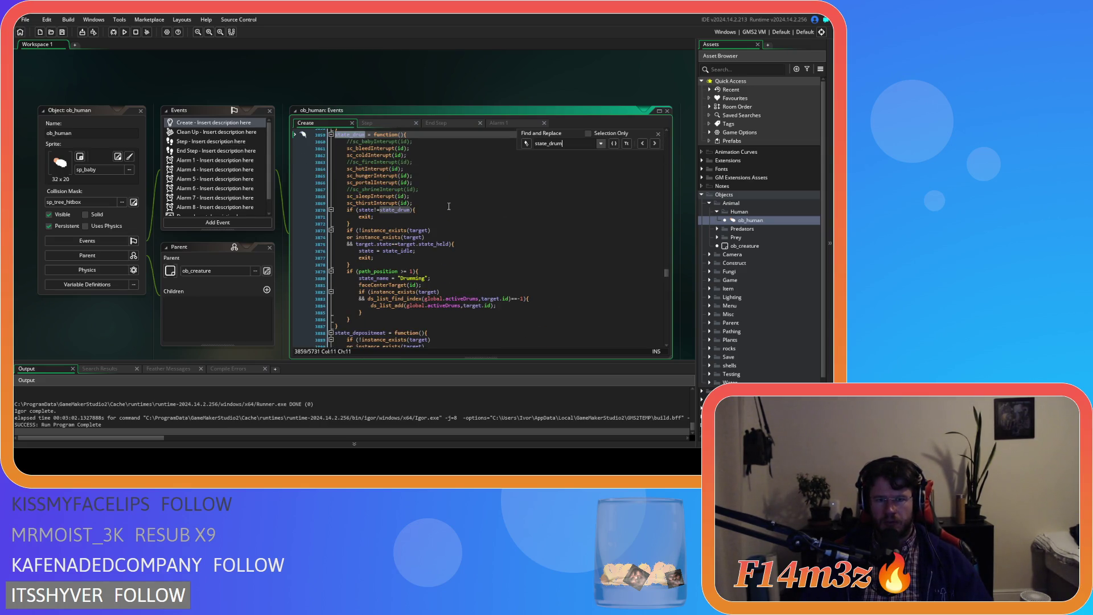
pyautogui.click(454, 259)
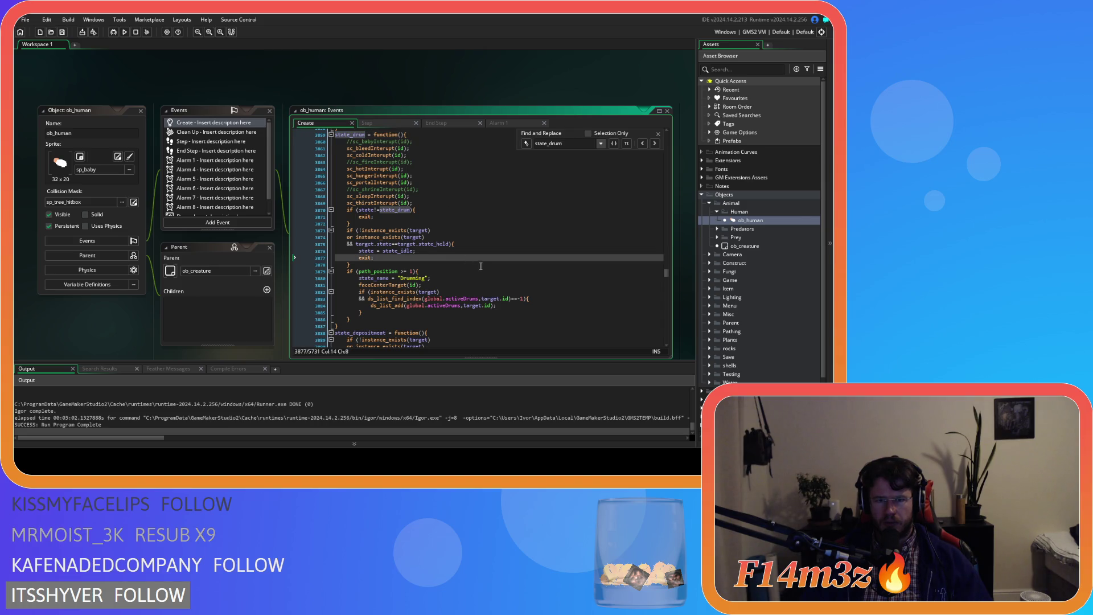
pyautogui.scroll(9, 483, 267)
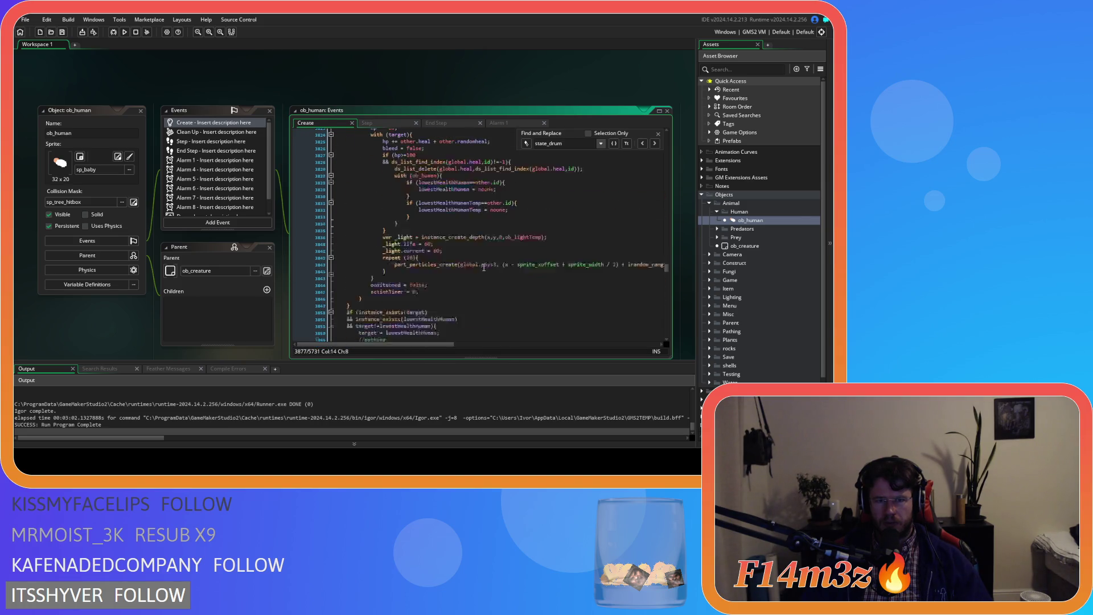
pyautogui.scroll(-7, 484, 267)
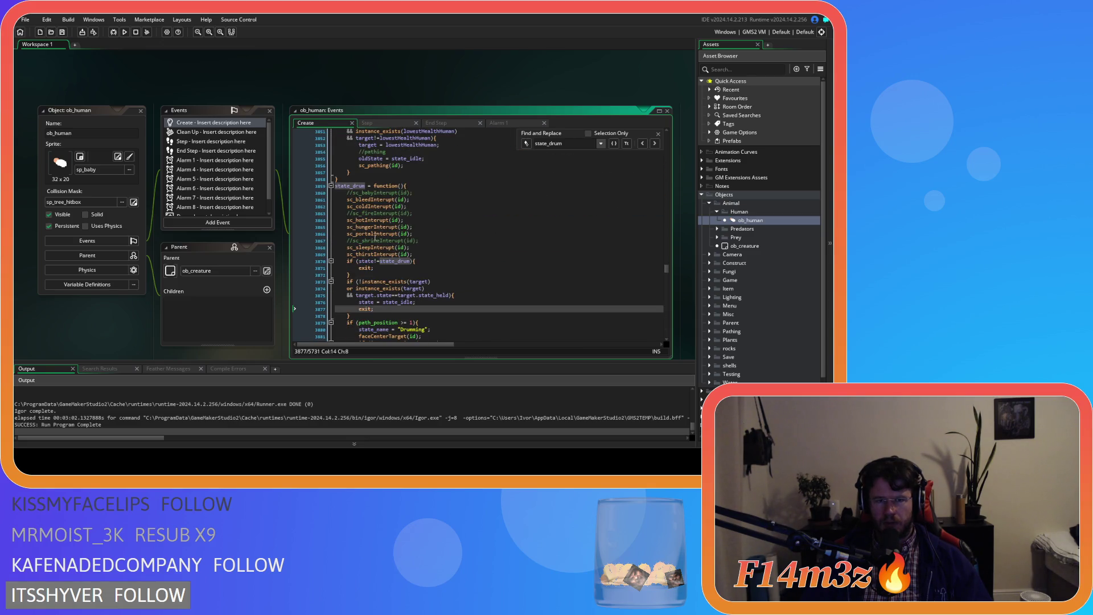
pyautogui.scroll(-3, 421, 214)
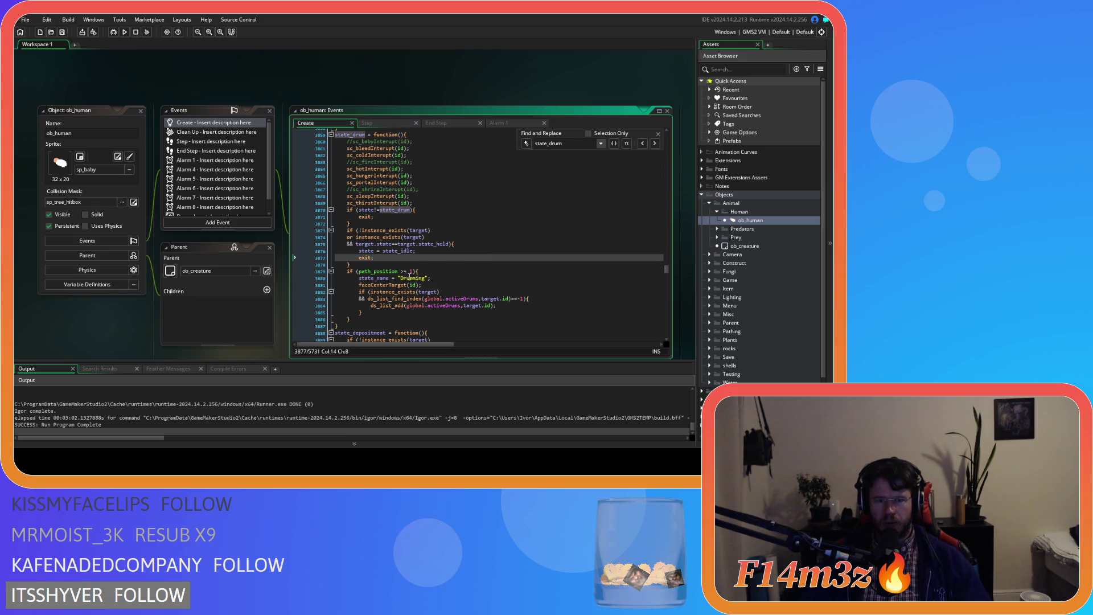
pyautogui.click(430, 272)
# Tighten line 3879's check to path_position>=1 and review the rest of state_drum
pyautogui.press('Left')
pyautogui.press('Left')
pyautogui.press('Left')
pyautogui.press('BackSpace')
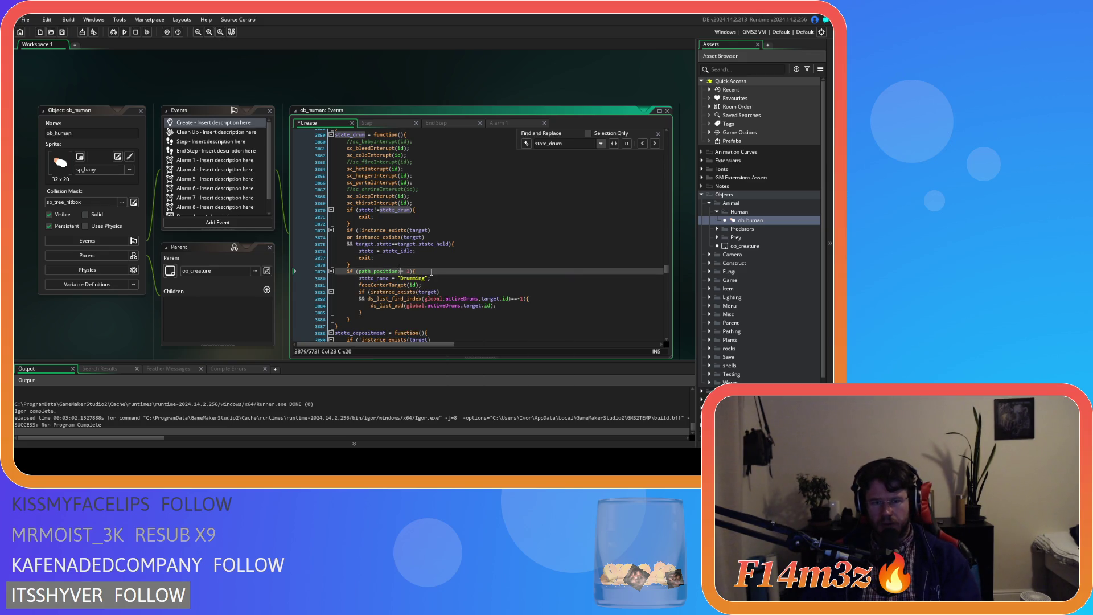
pyautogui.press('Delete')
pyautogui.click(468, 285)
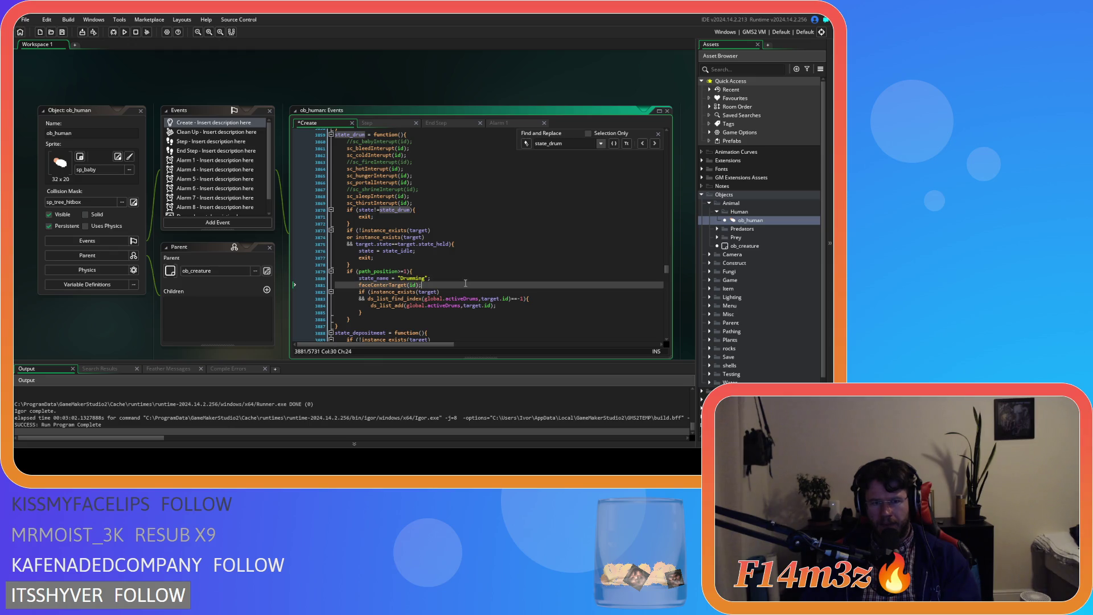
pyautogui.click(512, 312)
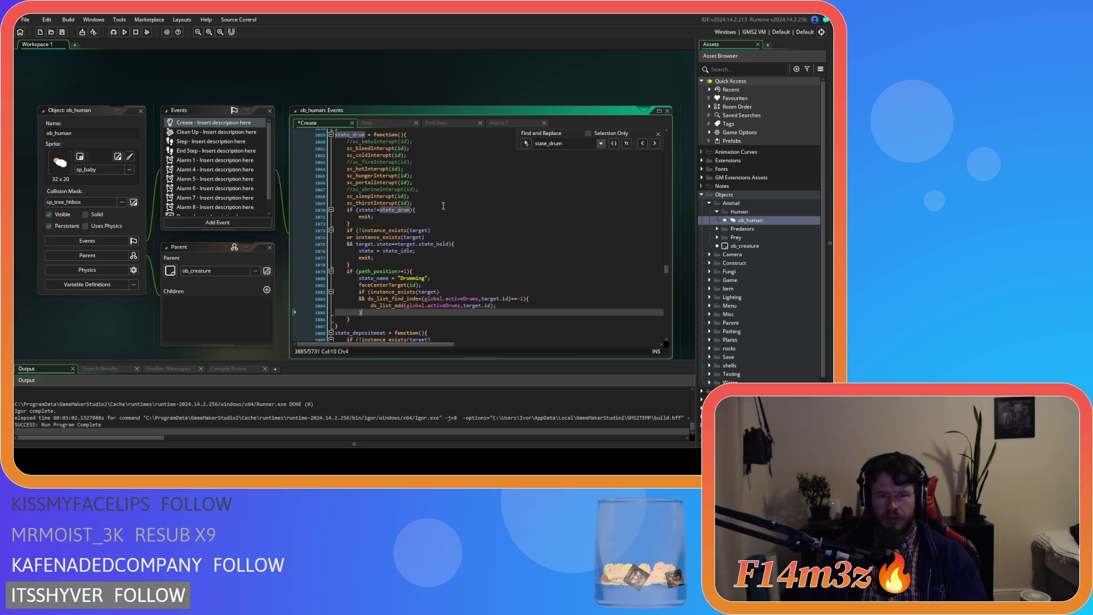
pyautogui.scroll(-4, 461, 264)
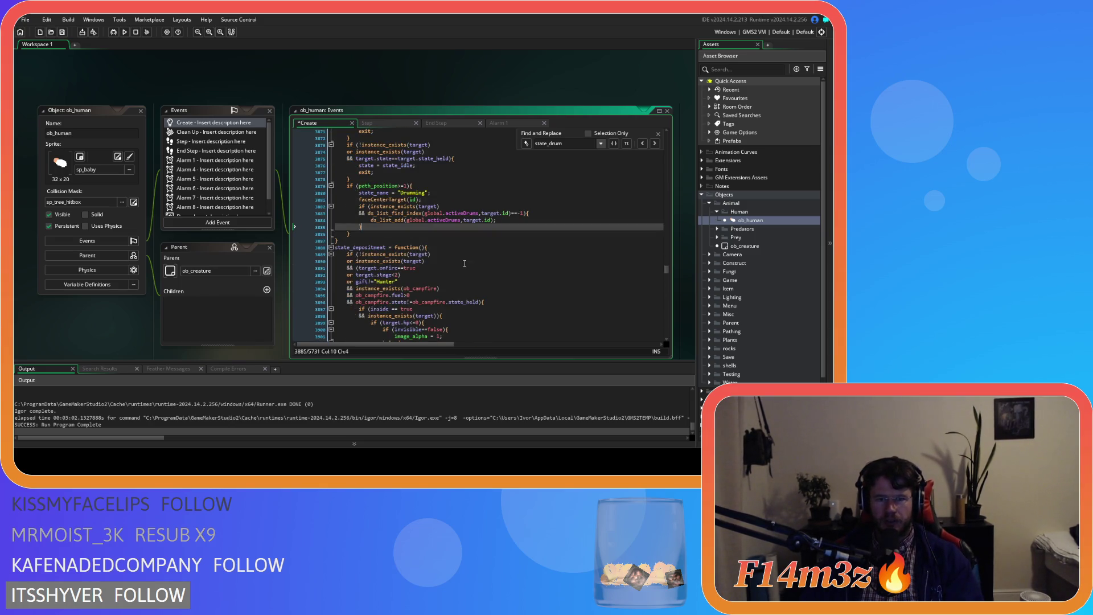
pyautogui.scroll(-5, 465, 263)
pyautogui.scroll(8, 464, 264)
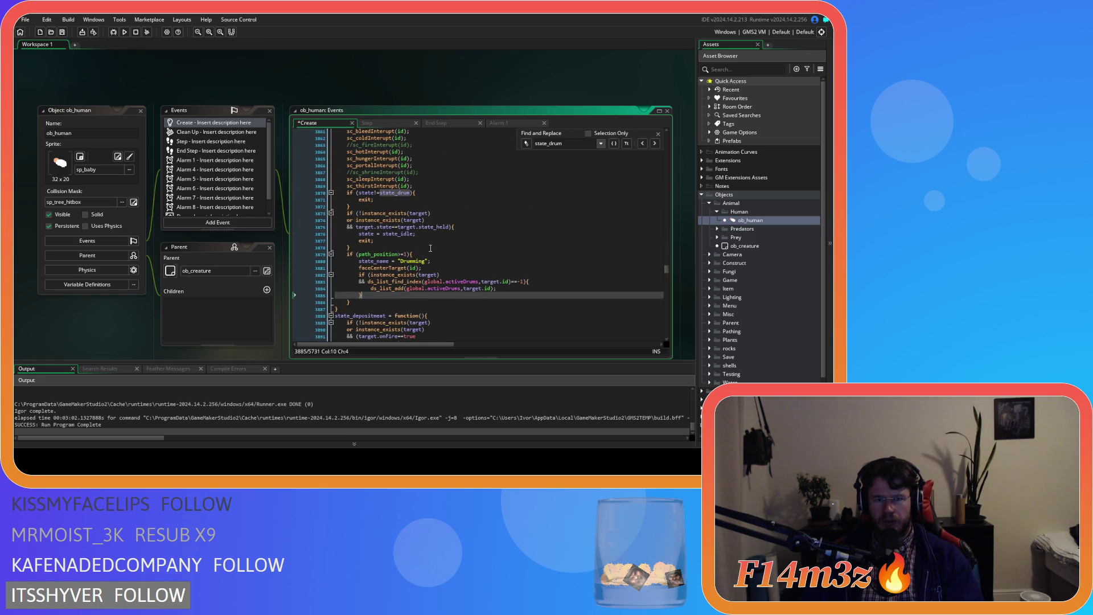
pyautogui.scroll(2, 450, 246)
pyautogui.scroll(-1, 464, 250)
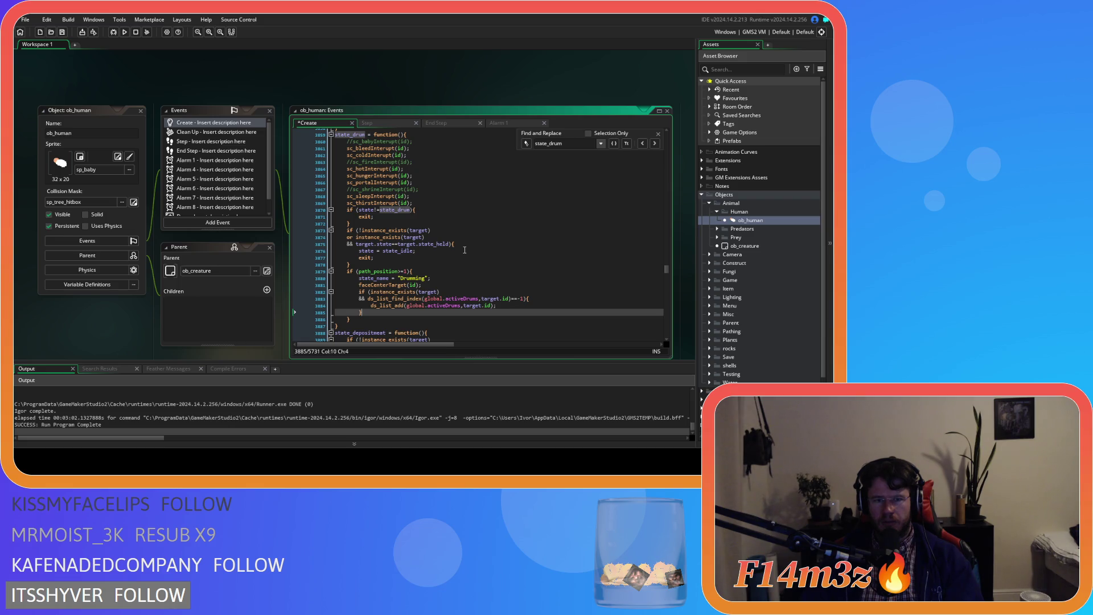
pyautogui.scroll(3, 464, 250)
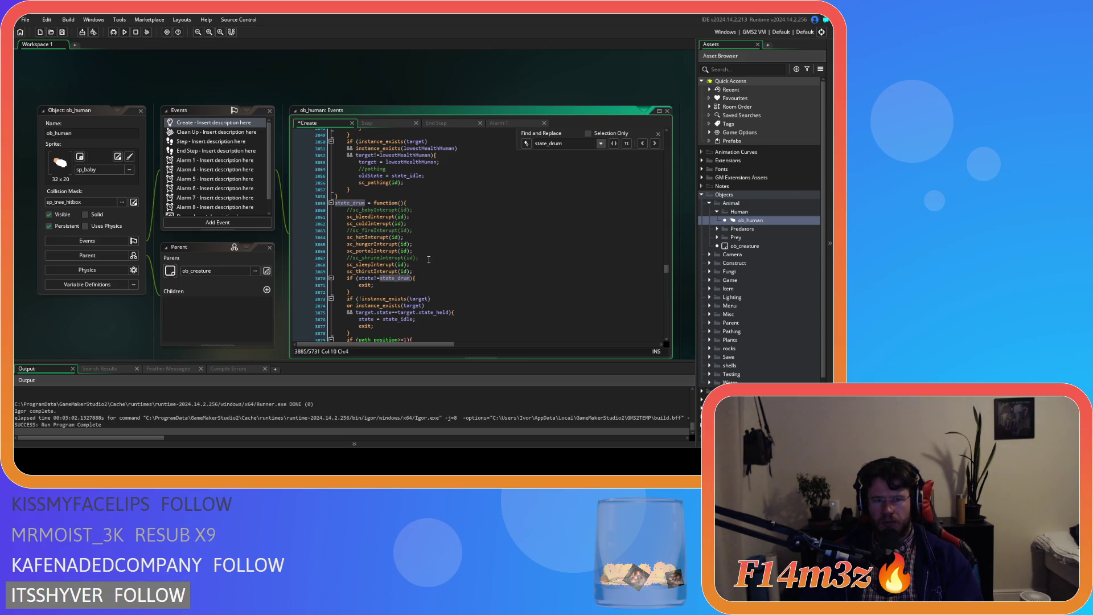
pyautogui.scroll(-3, 429, 259)
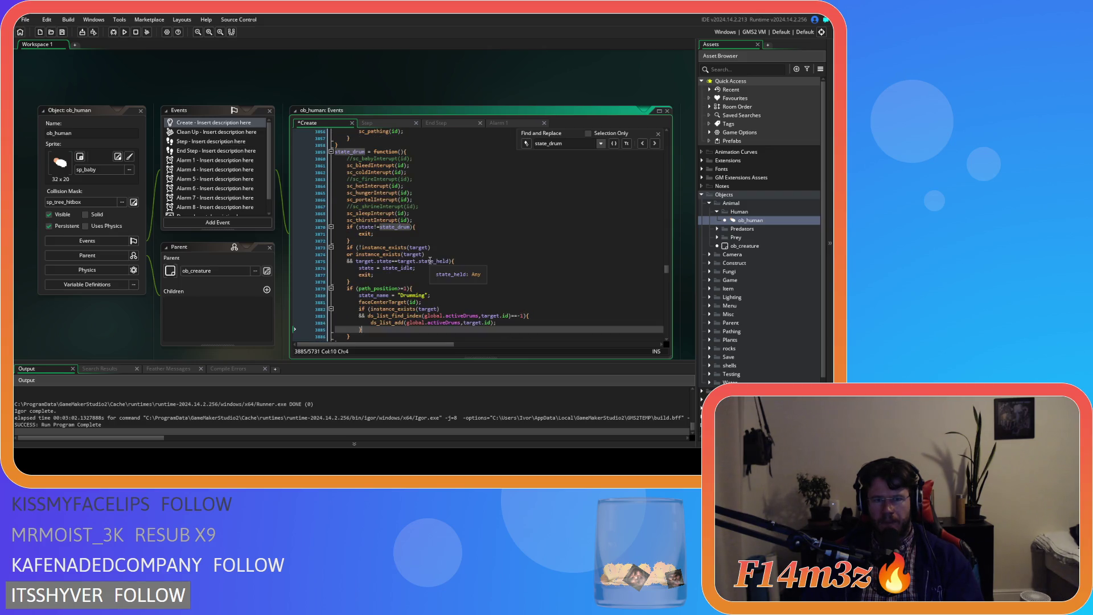
pyautogui.scroll(-2, 750, 275)
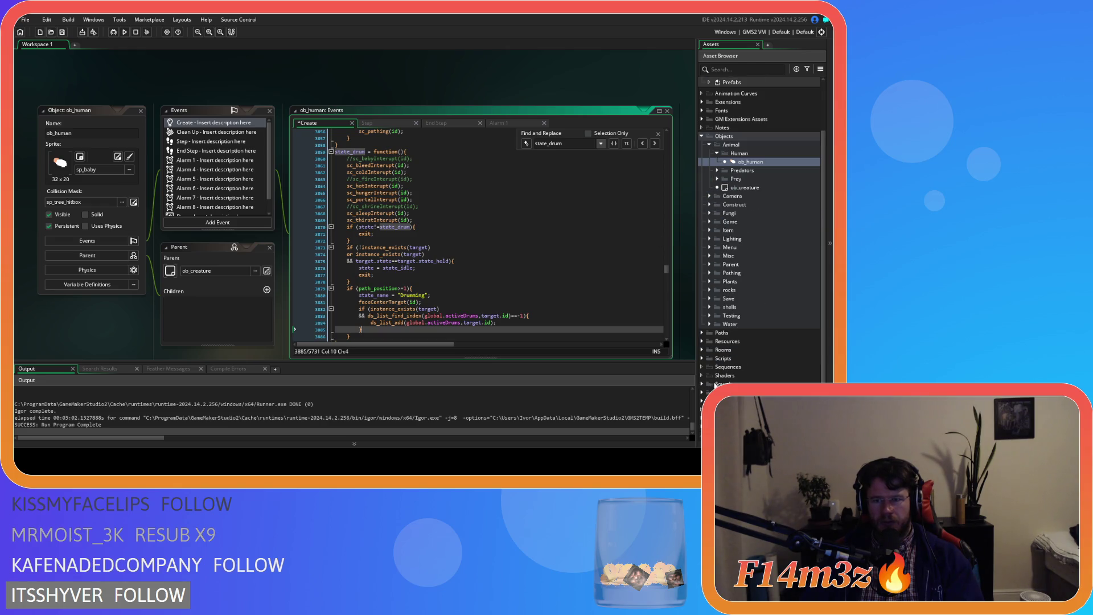
# Expand the Scripts > Game folder in the Asset Browser
pyautogui.click(702, 358)
pyautogui.scroll(-8, 709, 357)
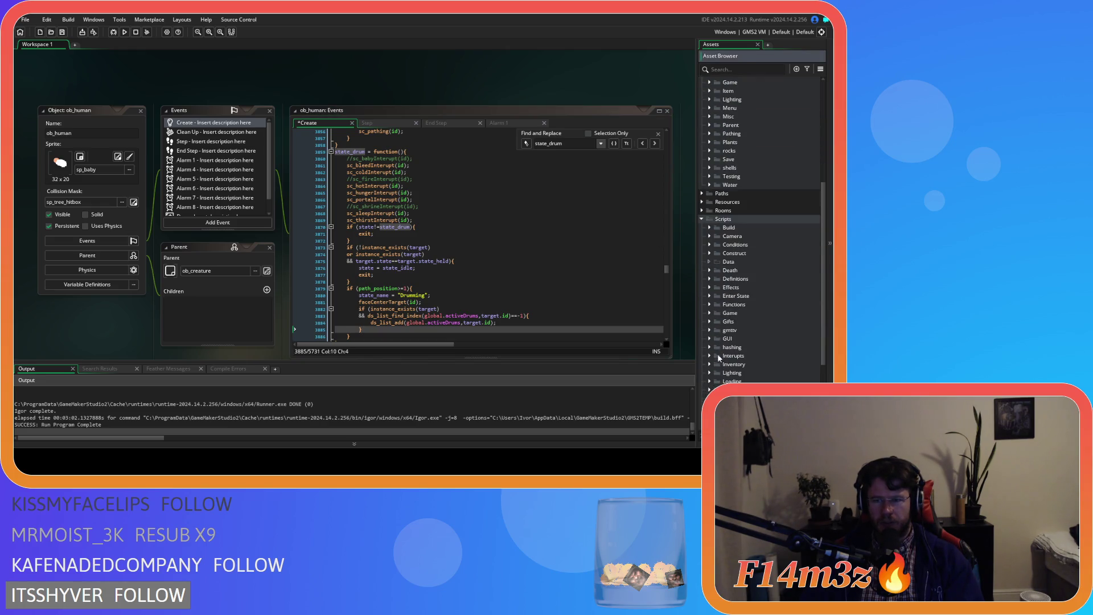
pyautogui.click(710, 228)
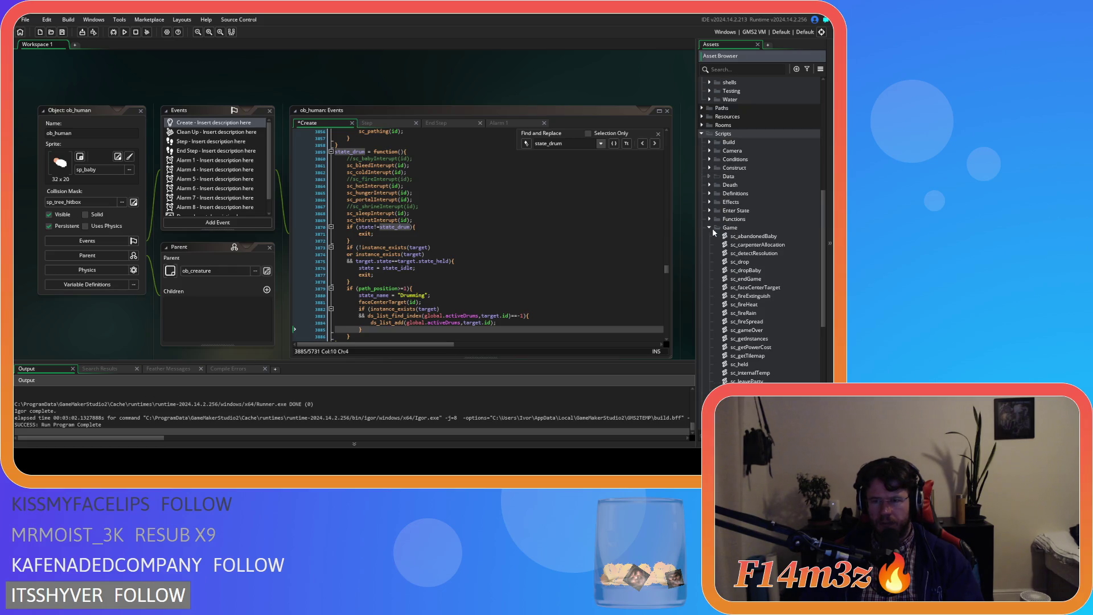
# Open sc_fireSpread, check its burning cleanup around the state_idle line, and close the script
pyautogui.doubleClick(752, 321)
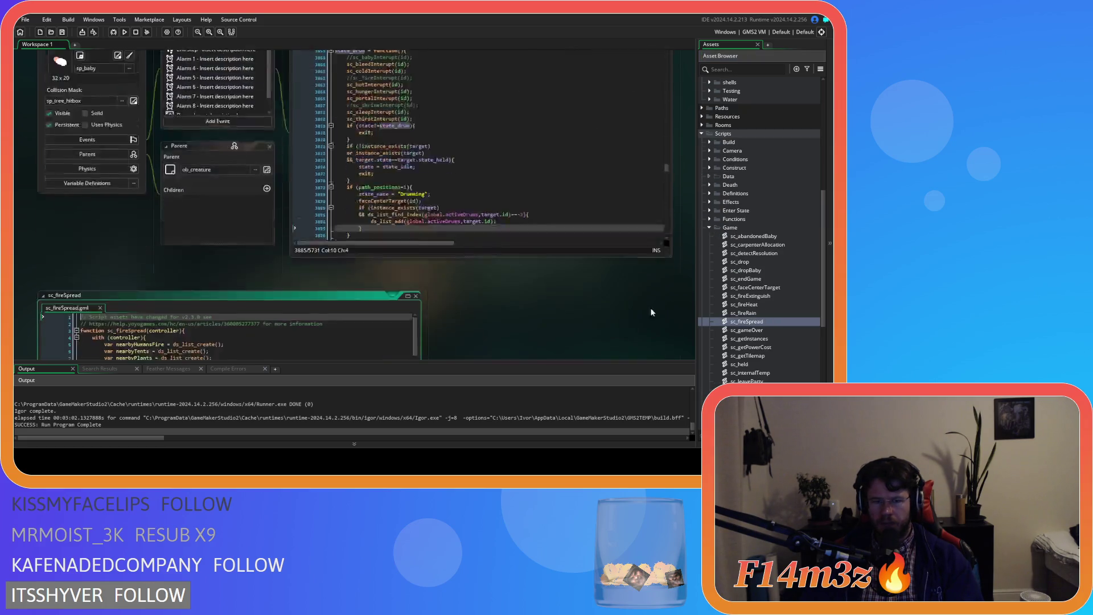
pyautogui.scroll(-5, 340, 235)
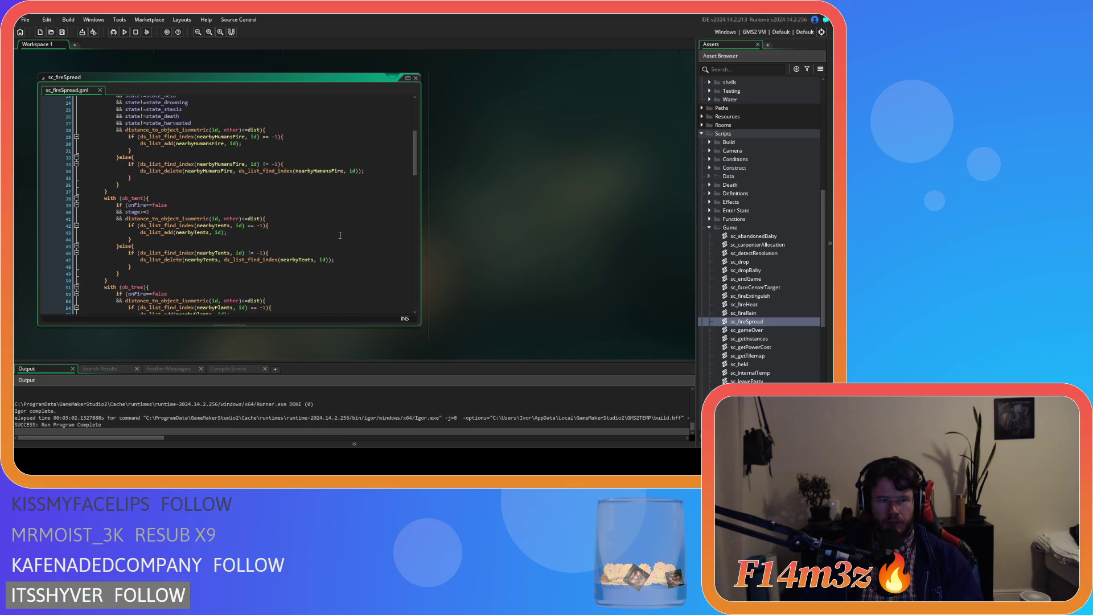
pyautogui.scroll(-20, 340, 235)
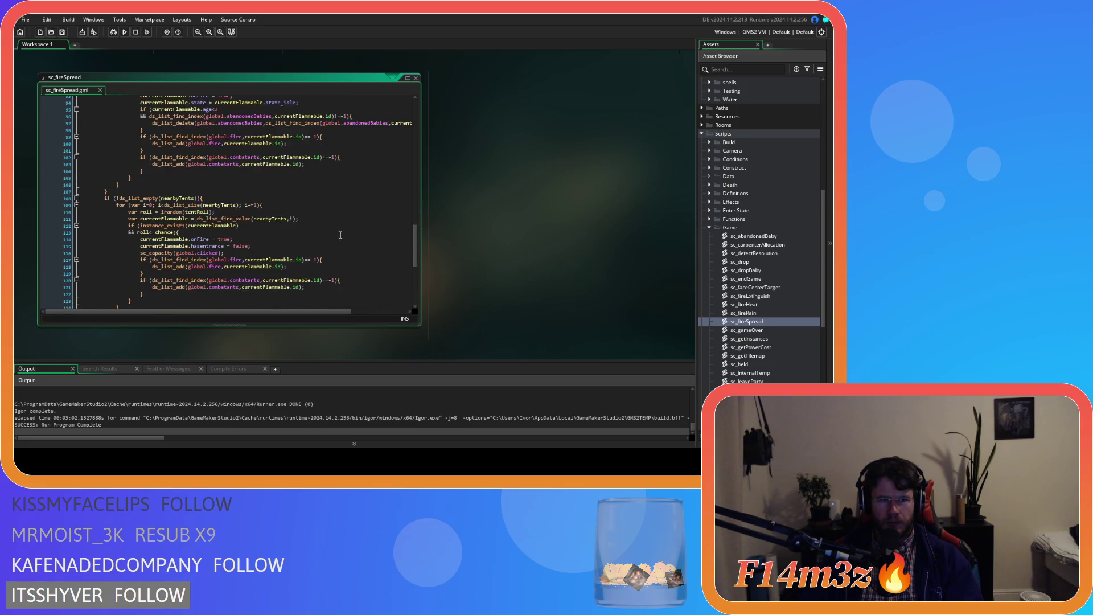
pyautogui.scroll(-2, 340, 235)
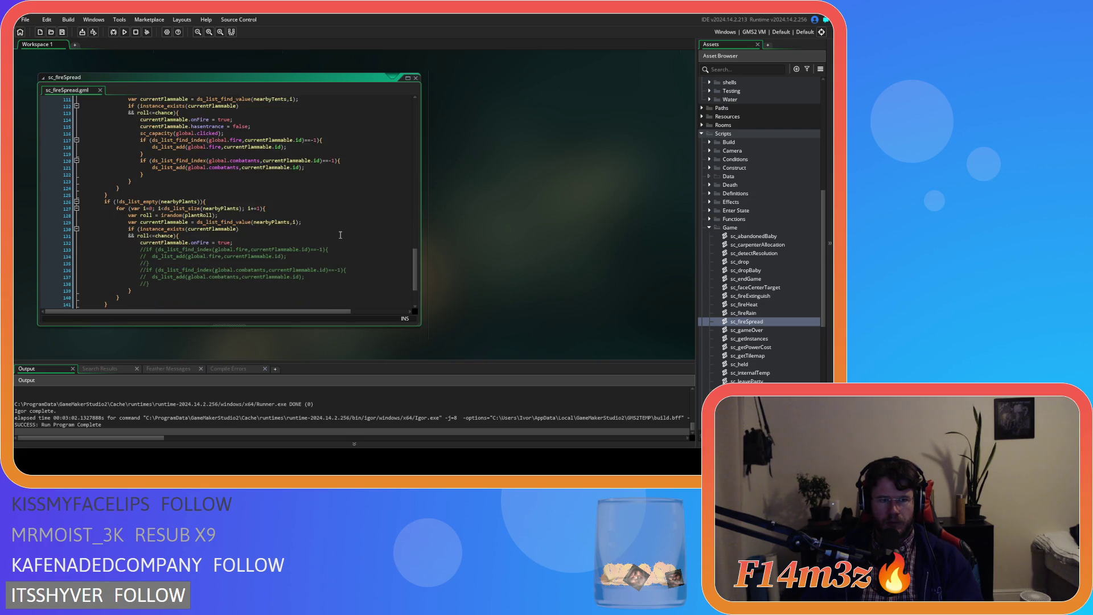
pyautogui.scroll(3, 340, 235)
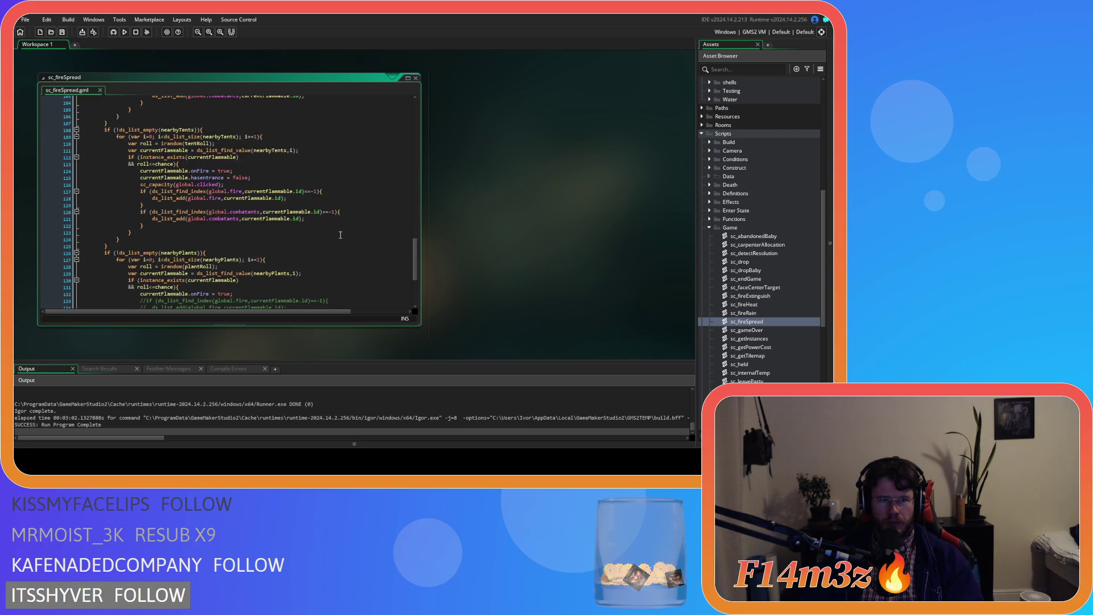
pyautogui.scroll(7, 340, 235)
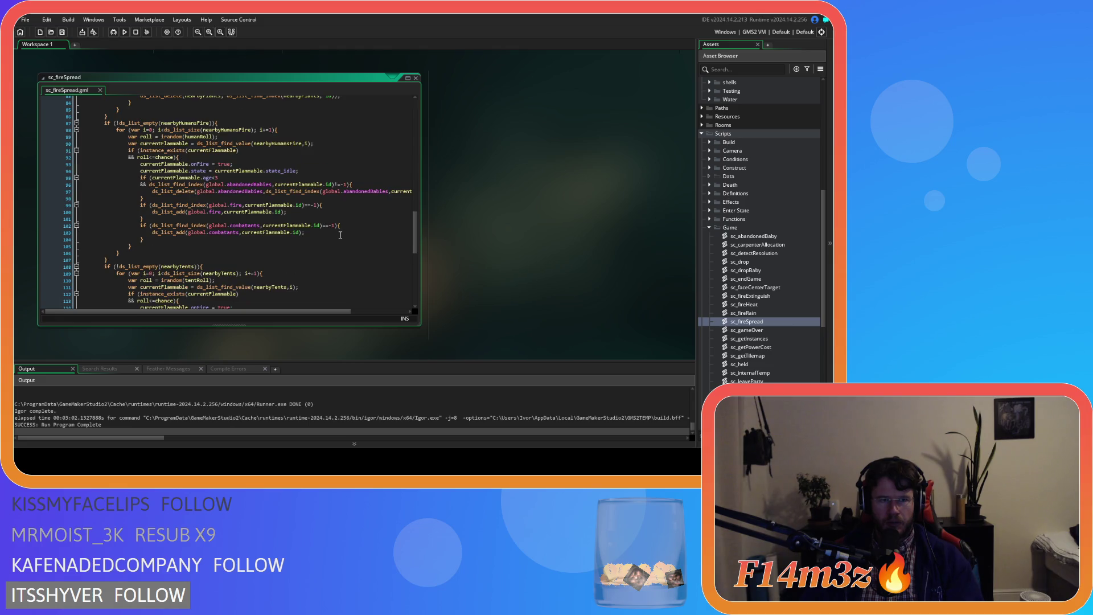
pyautogui.scroll(2, 340, 235)
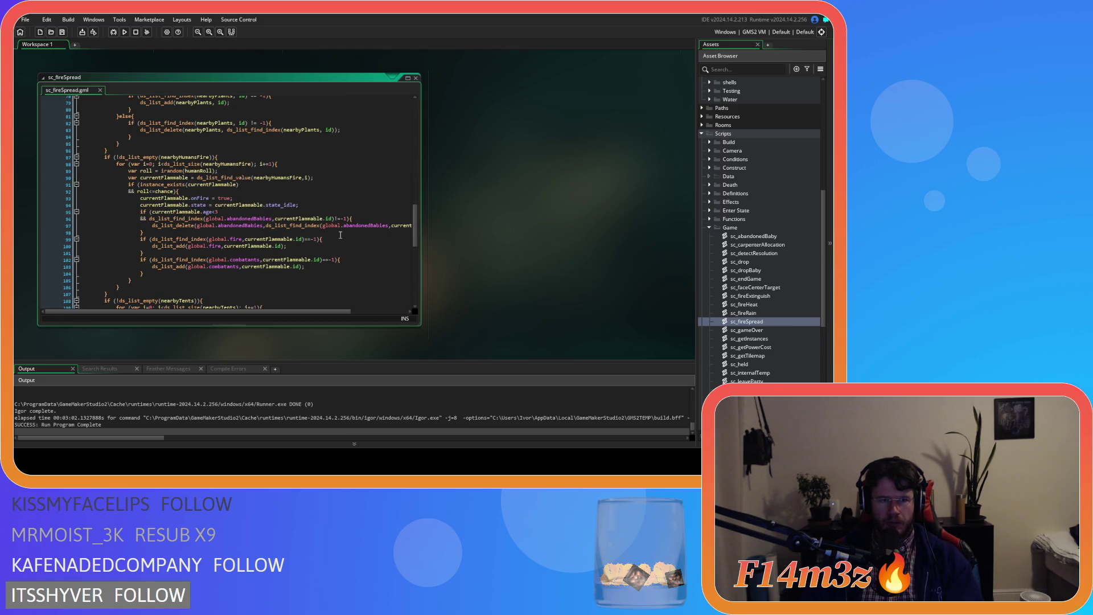
pyautogui.click(310, 206)
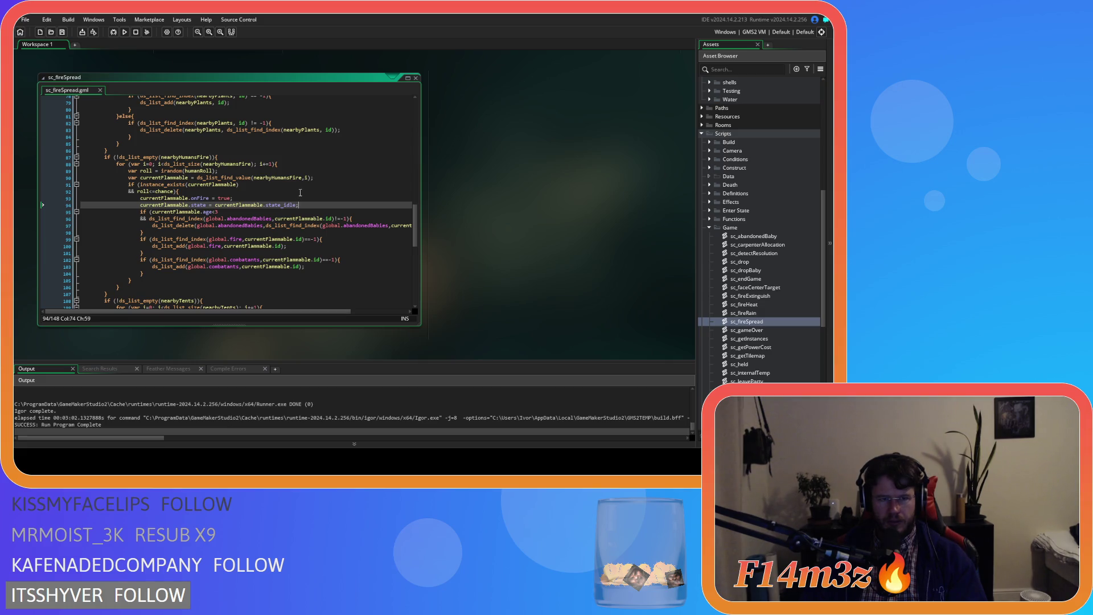
pyautogui.click(416, 78)
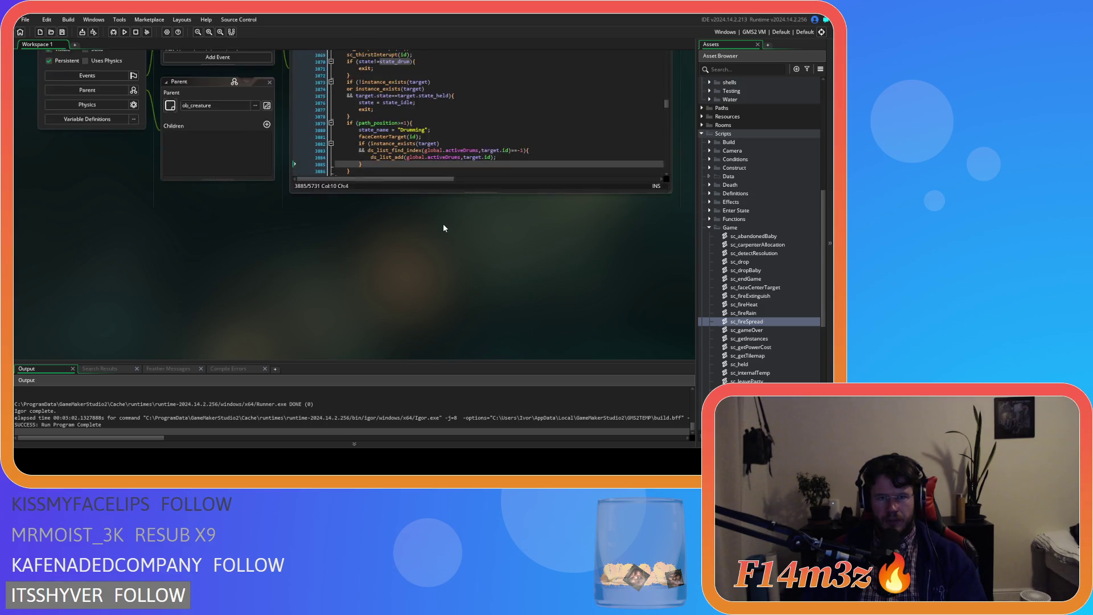
pyautogui.scroll(3, 444, 228)
pyautogui.scroll(-9, 399, 251)
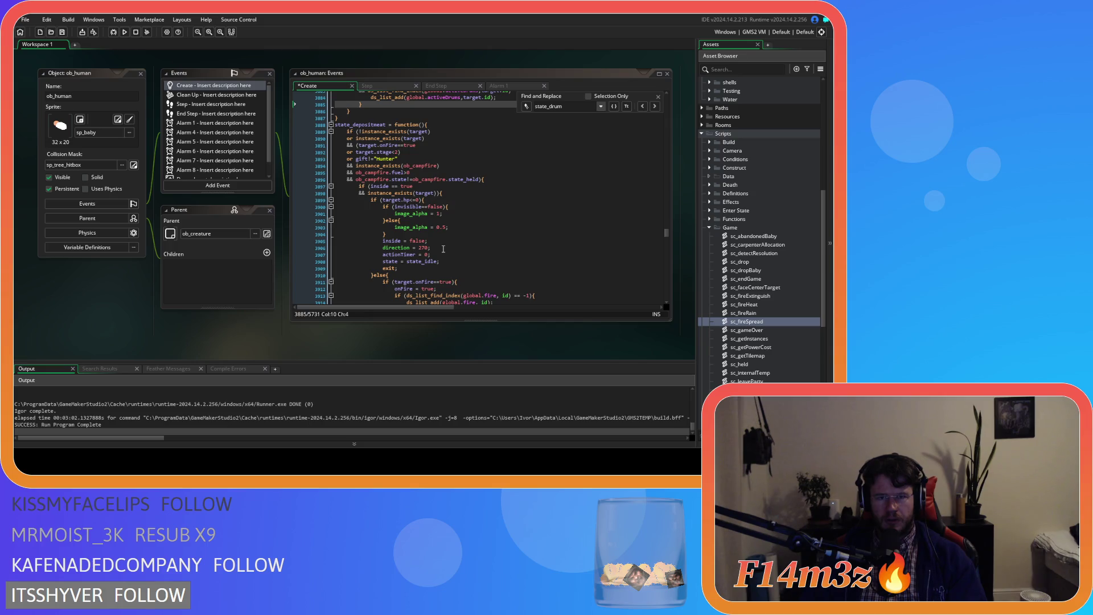
pyautogui.scroll(9, 442, 249)
pyautogui.scroll(1, 443, 249)
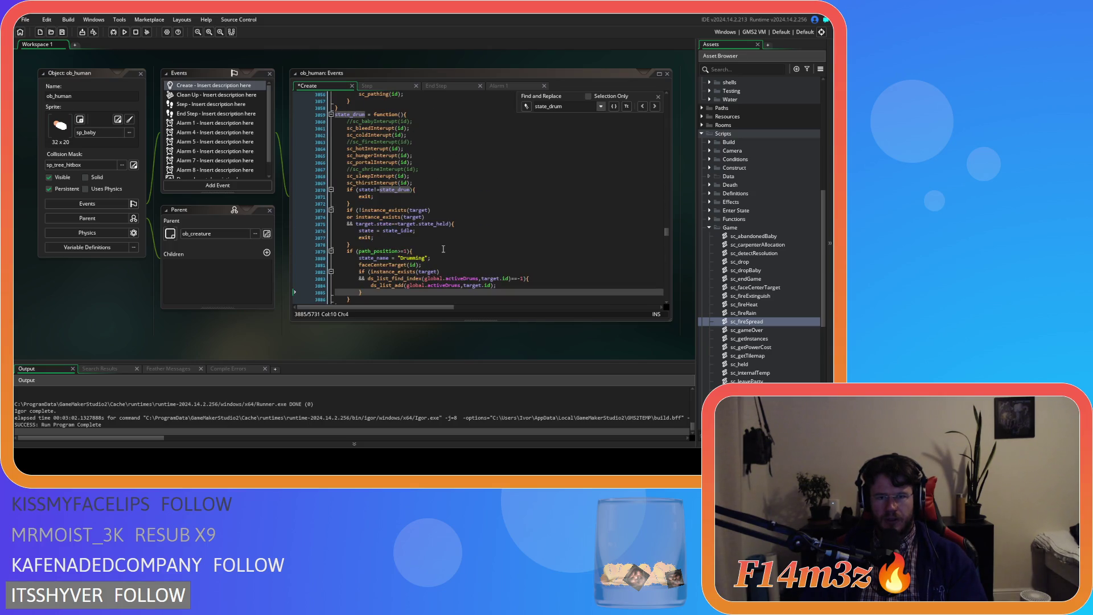
pyautogui.scroll(-1, 443, 249)
pyautogui.scroll(5, 152, 273)
pyautogui.scroll(-6, 198, 306)
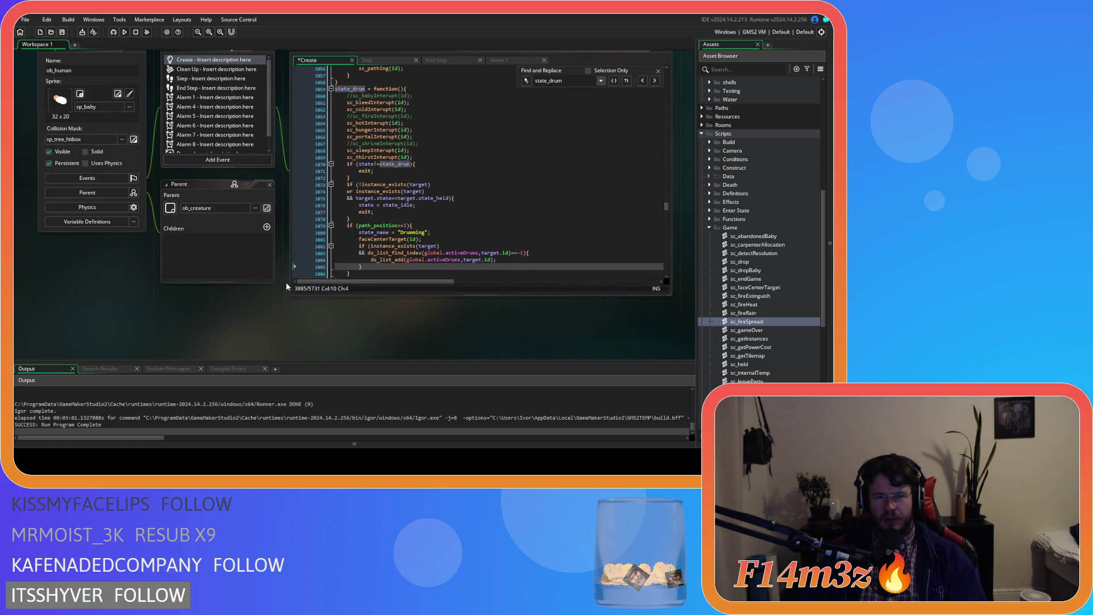
pyautogui.doubleClick(756, 322)
# Review sc_fireSpread's burning cleanup on lines 94–102, then jump back to ob_human with Alt+Left
pyautogui.scroll(-10, 293, 257)
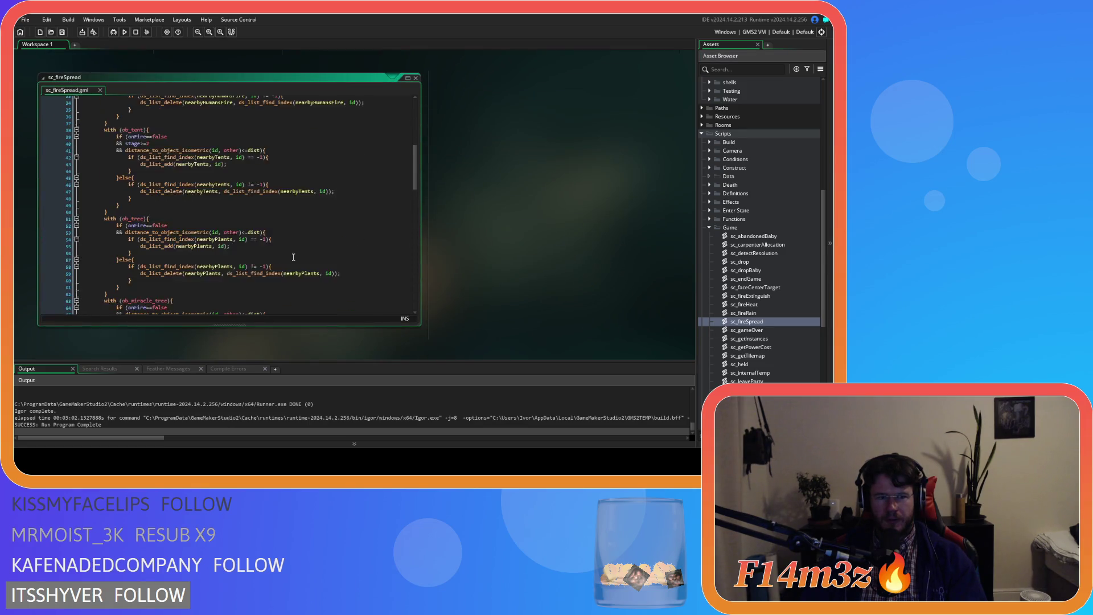
pyautogui.scroll(-5, 293, 257)
pyautogui.click(296, 227)
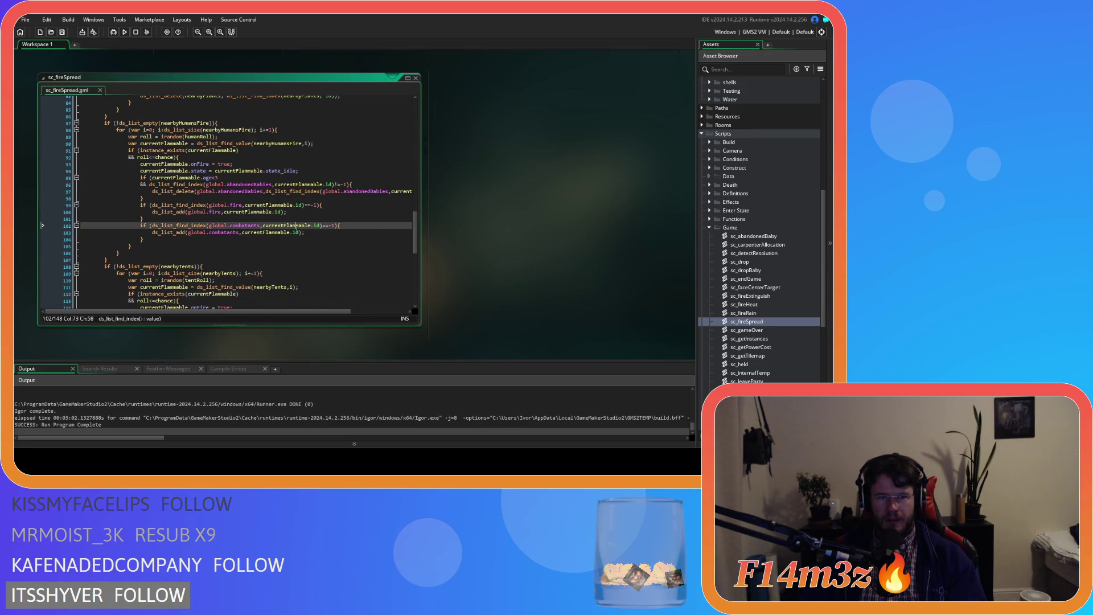
pyautogui.click(300, 206)
pyautogui.click(305, 198)
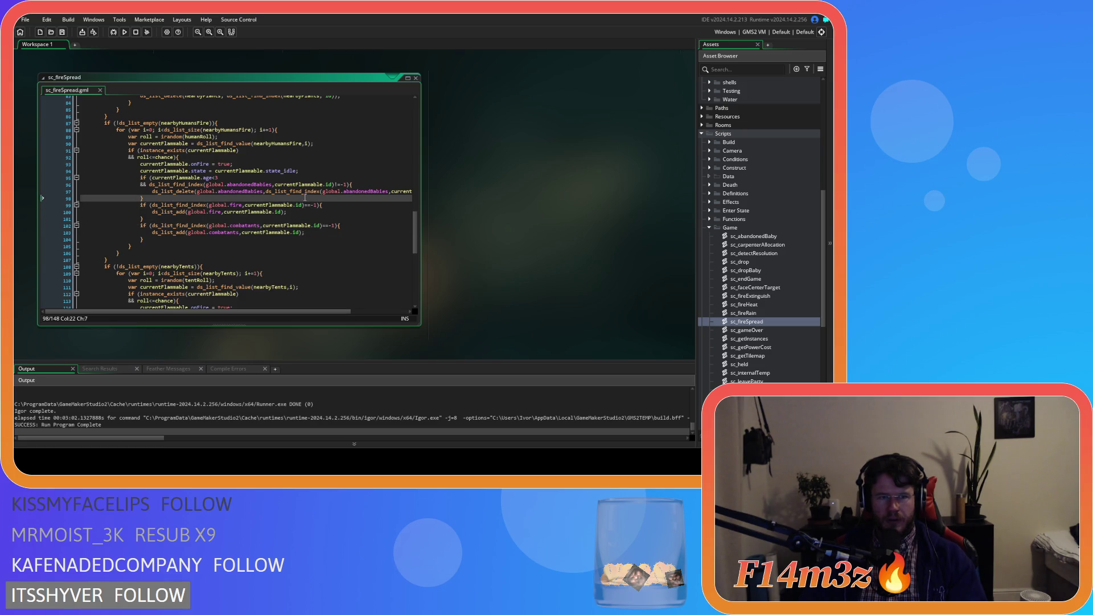
pyautogui.click(298, 217)
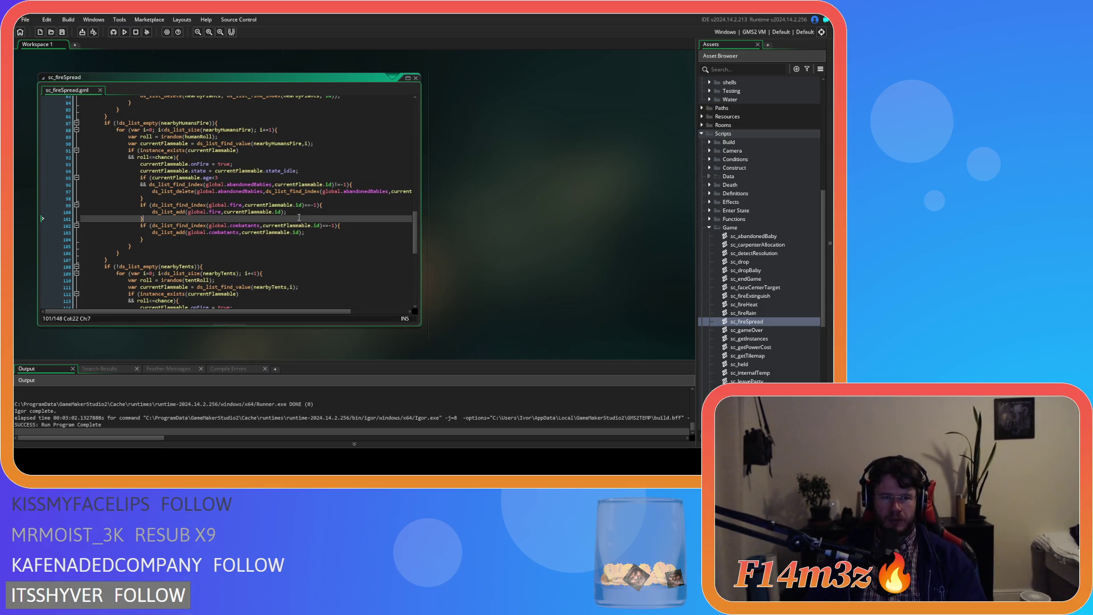
pyautogui.scroll(2, 299, 217)
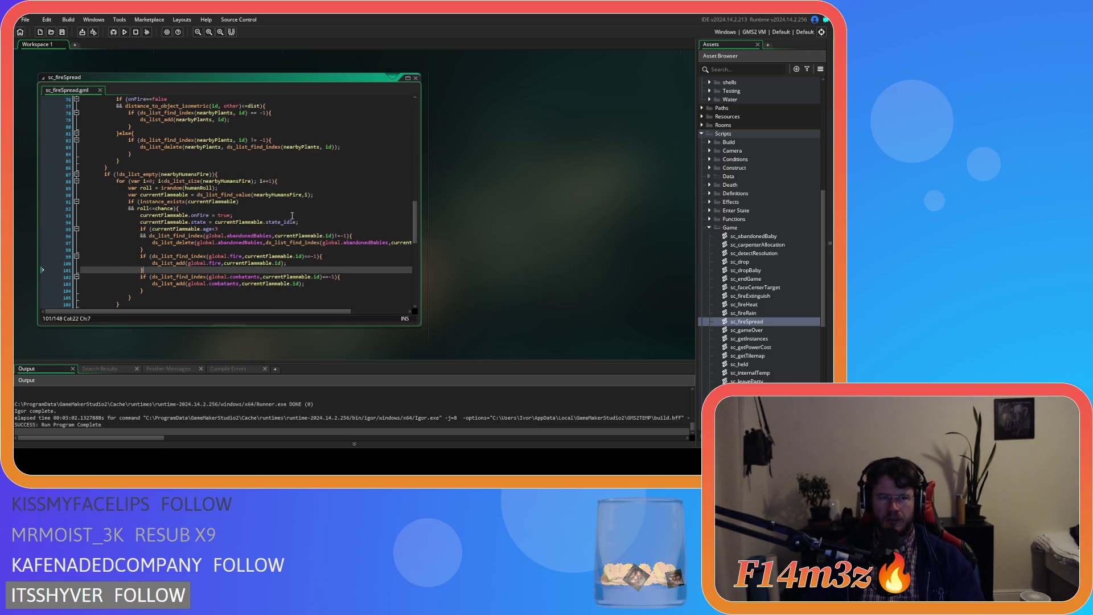
pyautogui.click(338, 187)
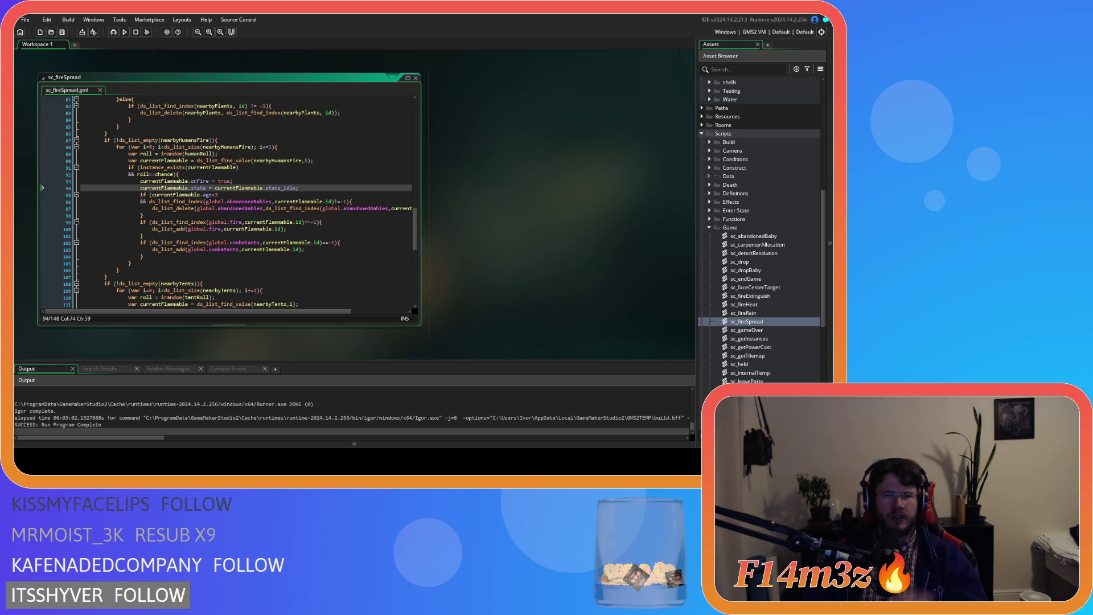
pyautogui.hotkey('alt', 'Left')
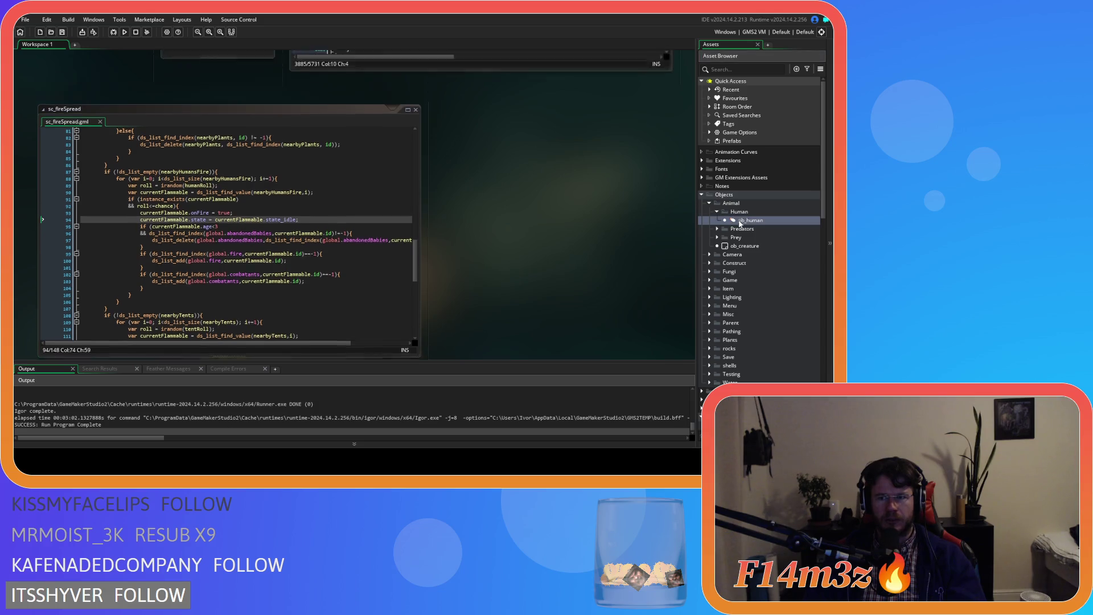
# Show ob_human's Step event code and scroll to the Hunter else-if block
pyautogui.click(409, 91)
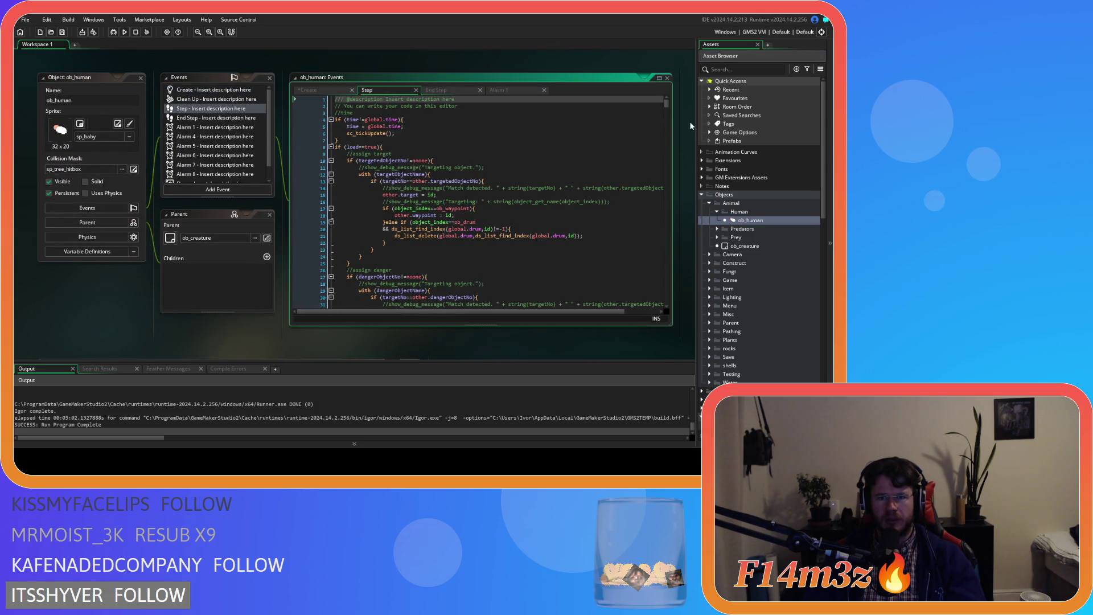
pyautogui.moveTo(666, 107)
pyautogui.mouseDown()
pyautogui.moveTo(674, 299)
pyautogui.moveTo(677, 236)
pyautogui.moveTo(680, 246)
pyautogui.mouseUp()
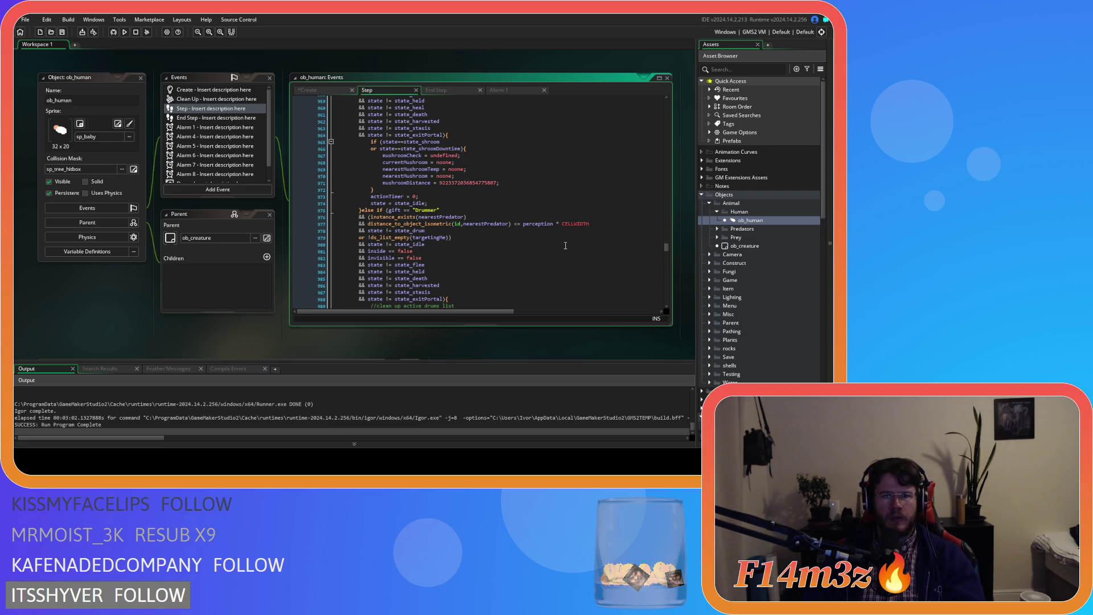
pyautogui.scroll(5, 535, 230)
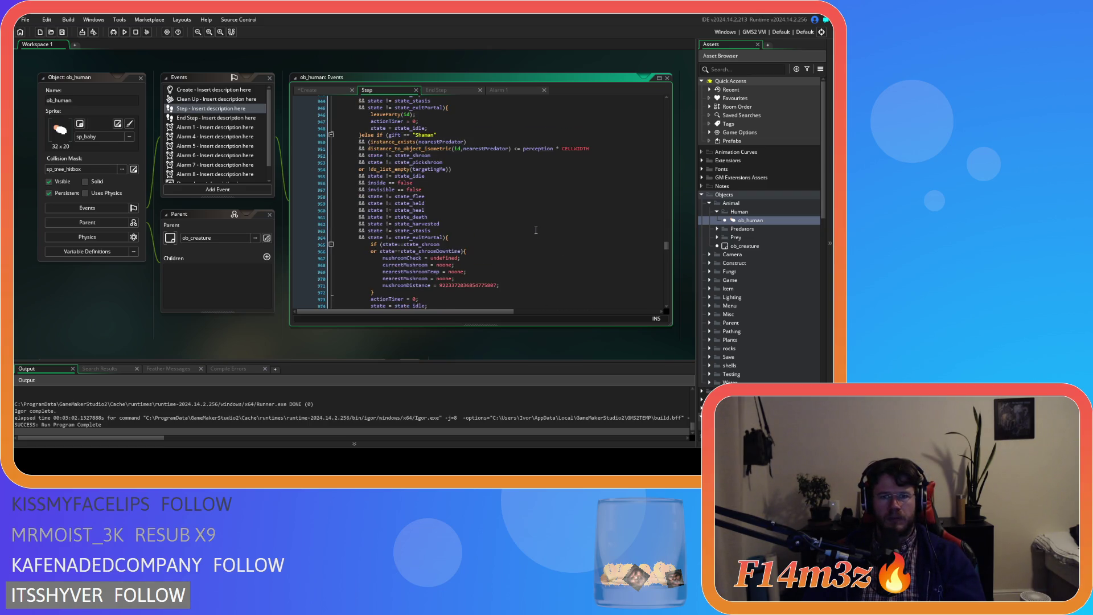
pyautogui.scroll(-2, 536, 230)
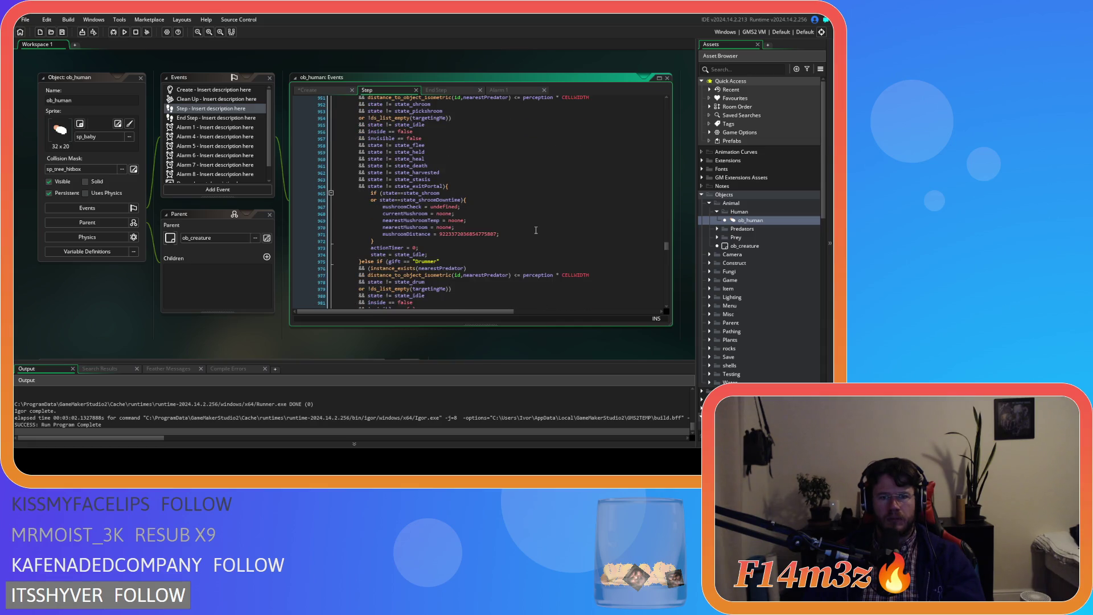
pyautogui.moveTo(385, 241); pyautogui.dragTo(400, 193)
pyautogui.scroll(10, 469, 256)
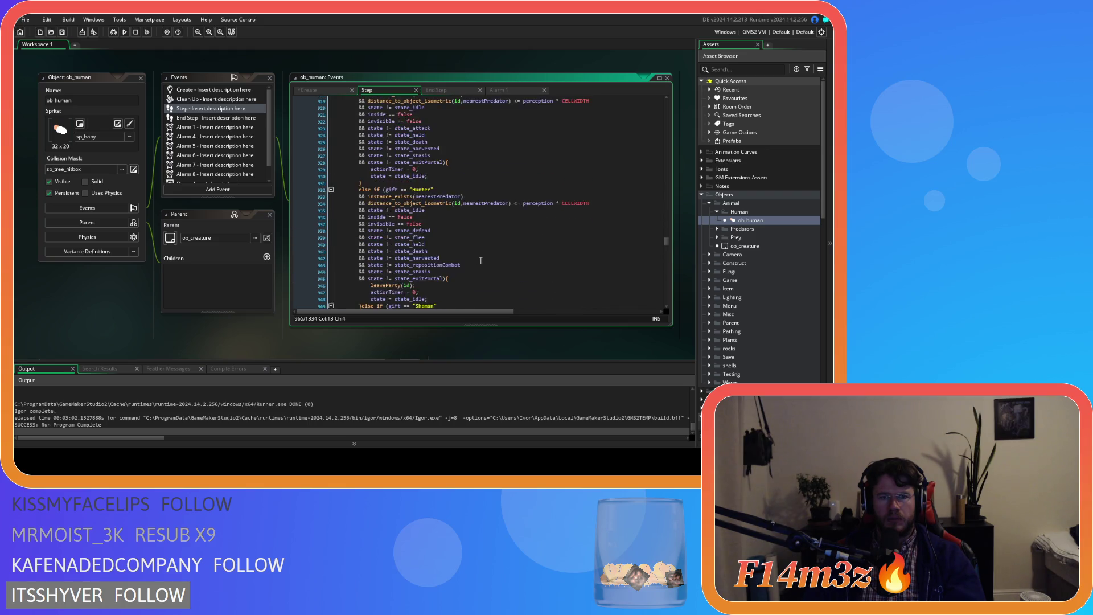
pyautogui.scroll(11, 478, 260)
pyautogui.scroll(-15, 485, 261)
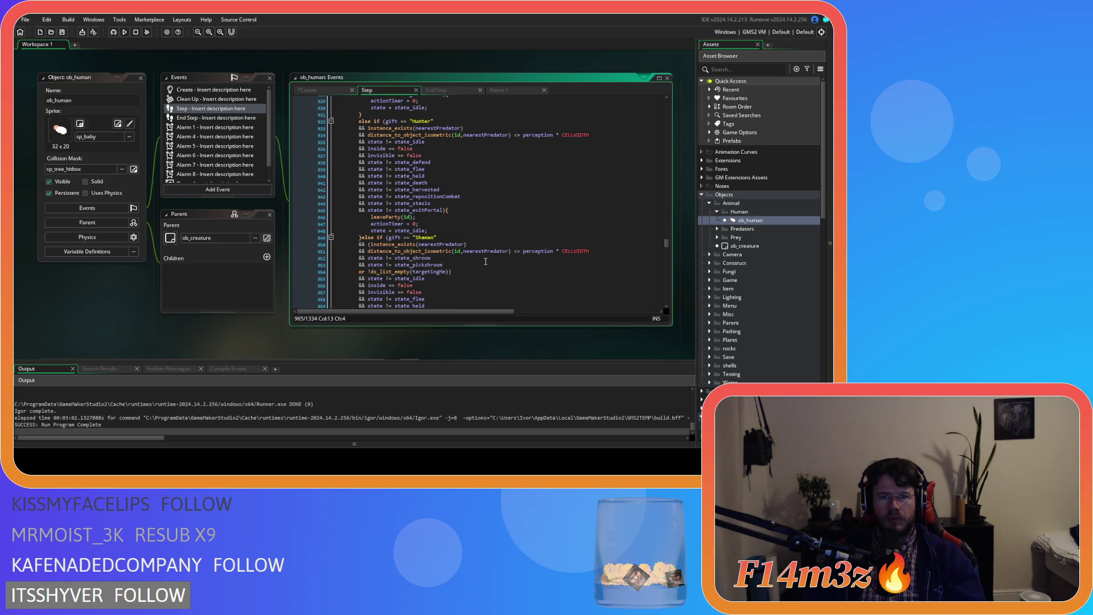
# Tighten the Hunter check to gift=="Hunter" and open the leaveParty script definition
pyautogui.click(403, 120)
pyautogui.press('BackSpace')
pyautogui.press('Delete')
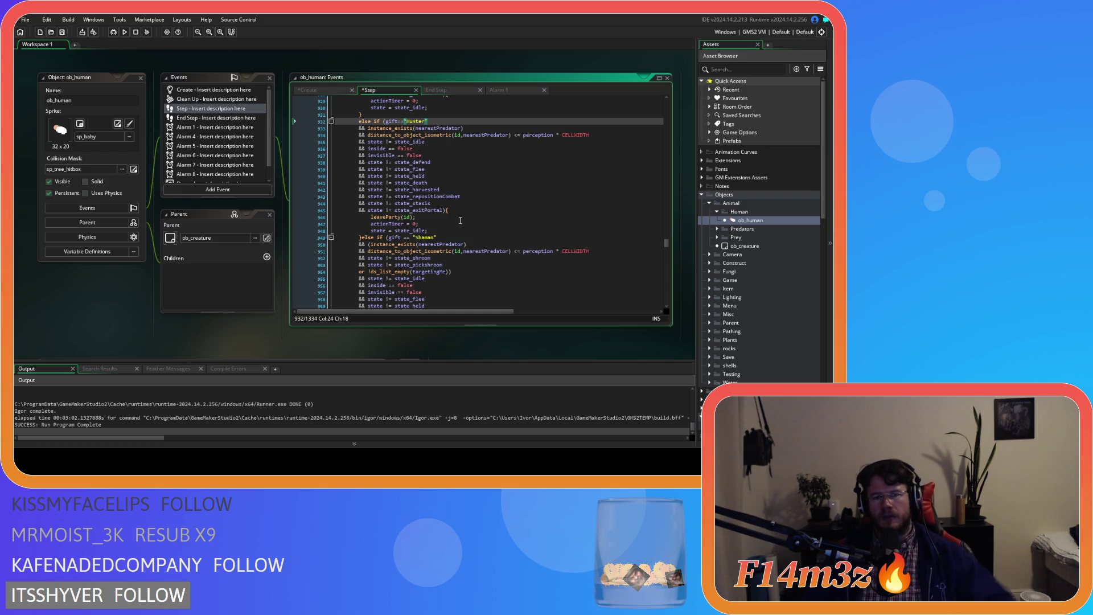
pyautogui.middleClick(394, 219)
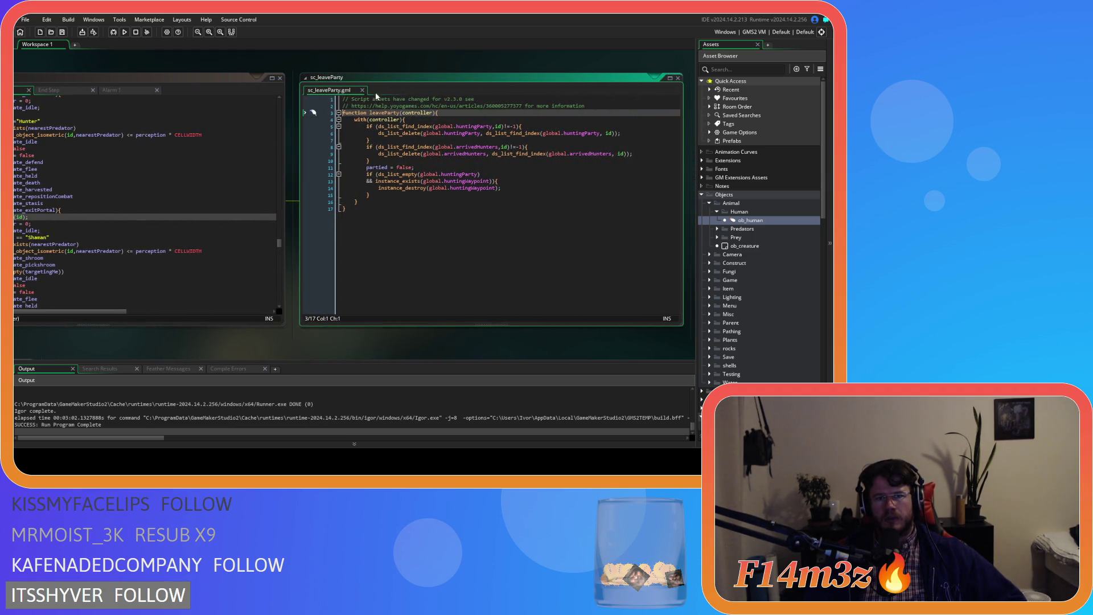
# Close sc_leaveParty and copy the Hunter block's leaveParty(id); line from ob_human's Step code
pyautogui.click(362, 90)
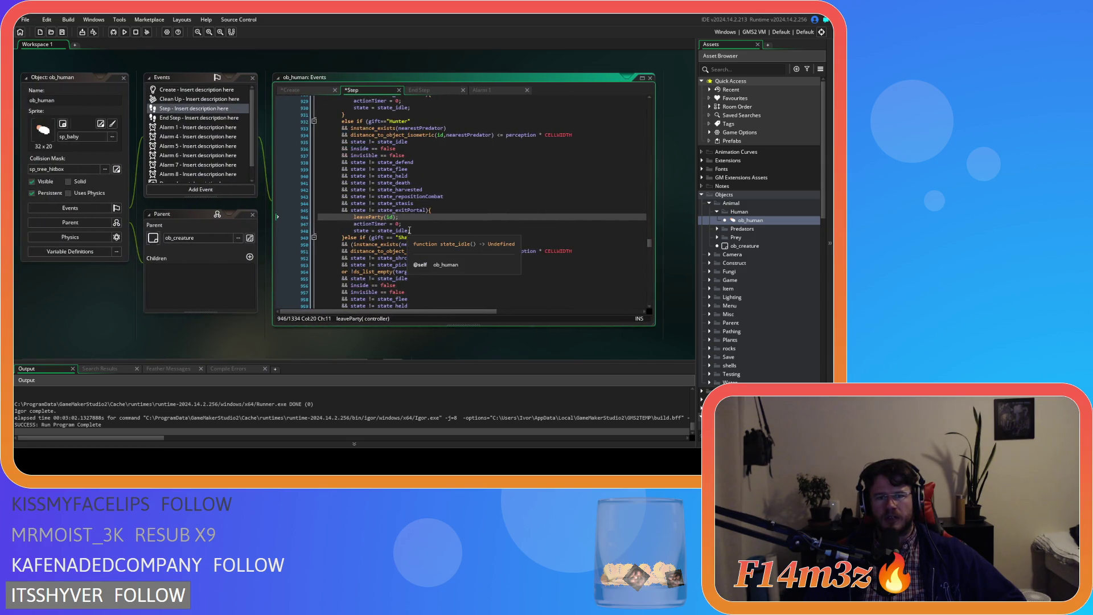
pyautogui.moveTo(402, 224); pyautogui.dragTo(353, 217)
pyautogui.rightClick(360, 217)
pyautogui.press('Escape')
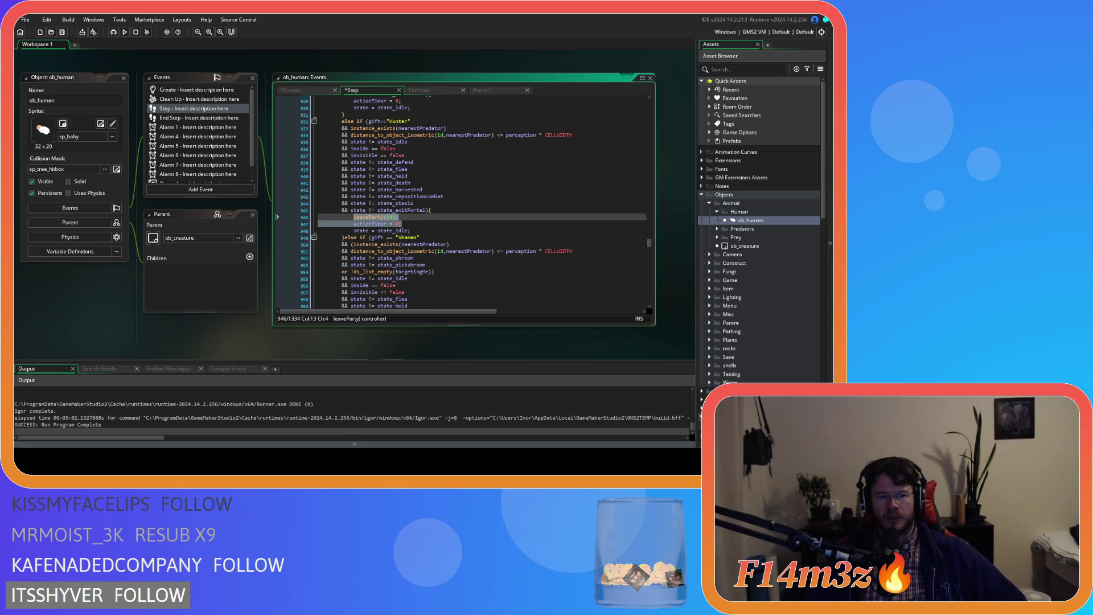
pyautogui.scroll(-5, 281, 292)
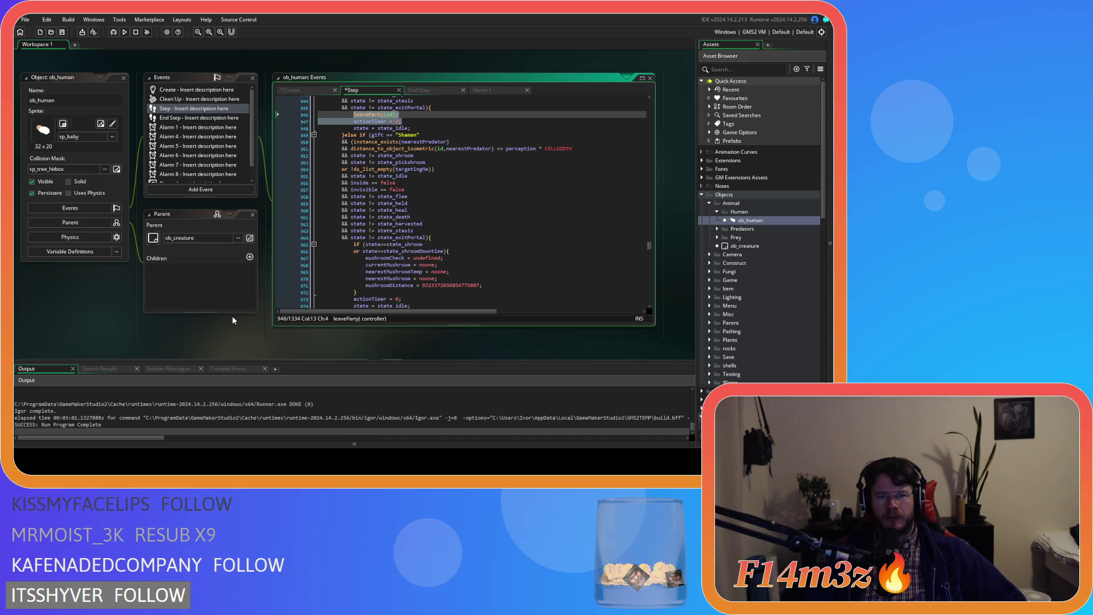
pyautogui.scroll(-5, 231, 315)
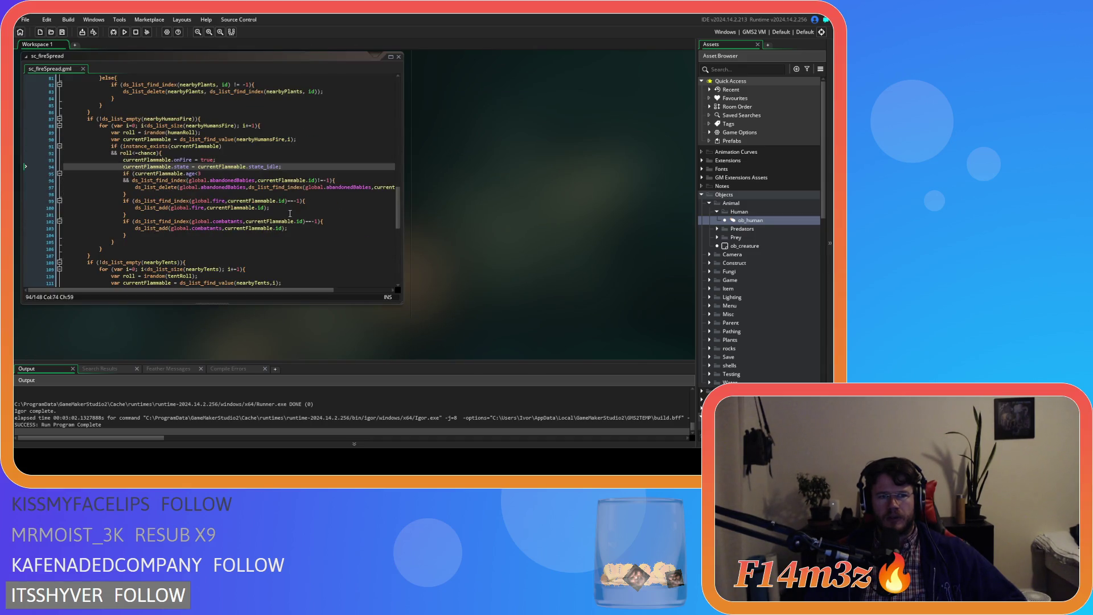
# Wrap the burning cleanup statements in an indented with(currentFlammable){ } block
pyautogui.moveTo(252, 221)
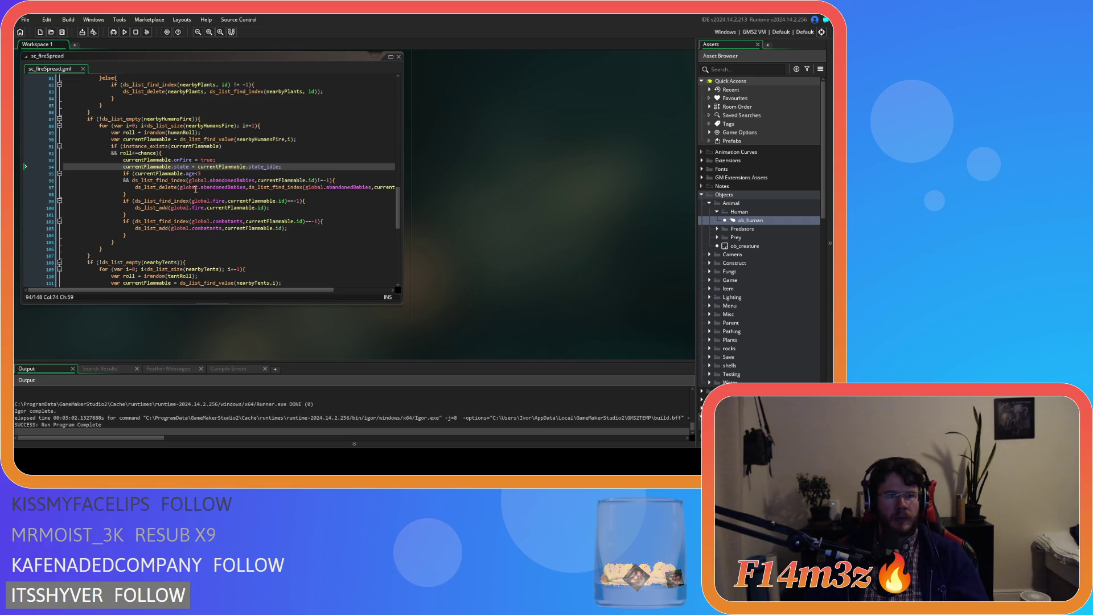
pyautogui.click(171, 152)
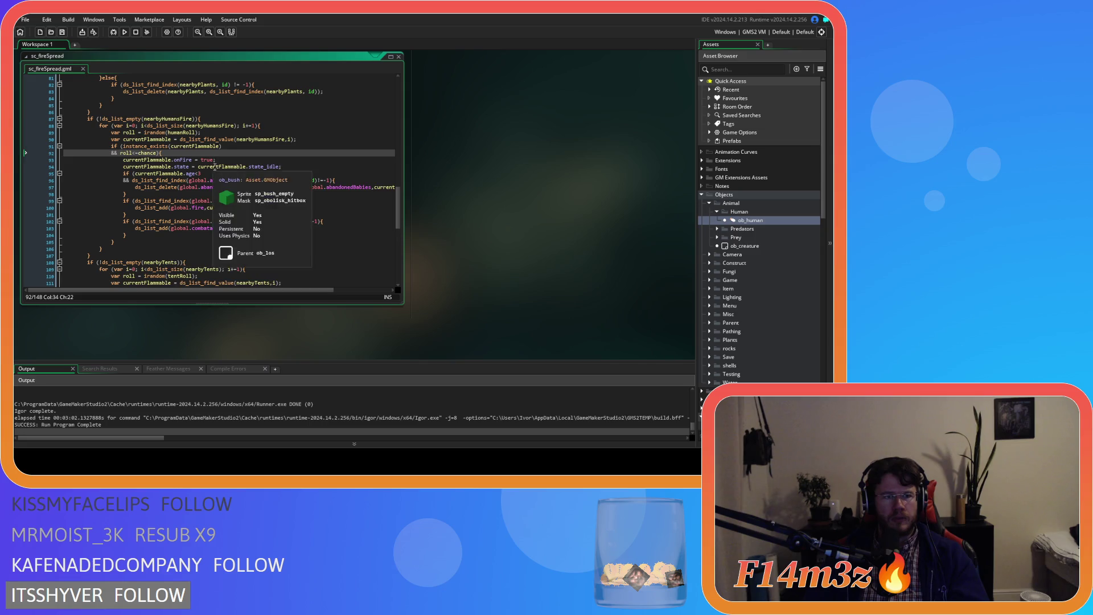
pyautogui.press('Return')
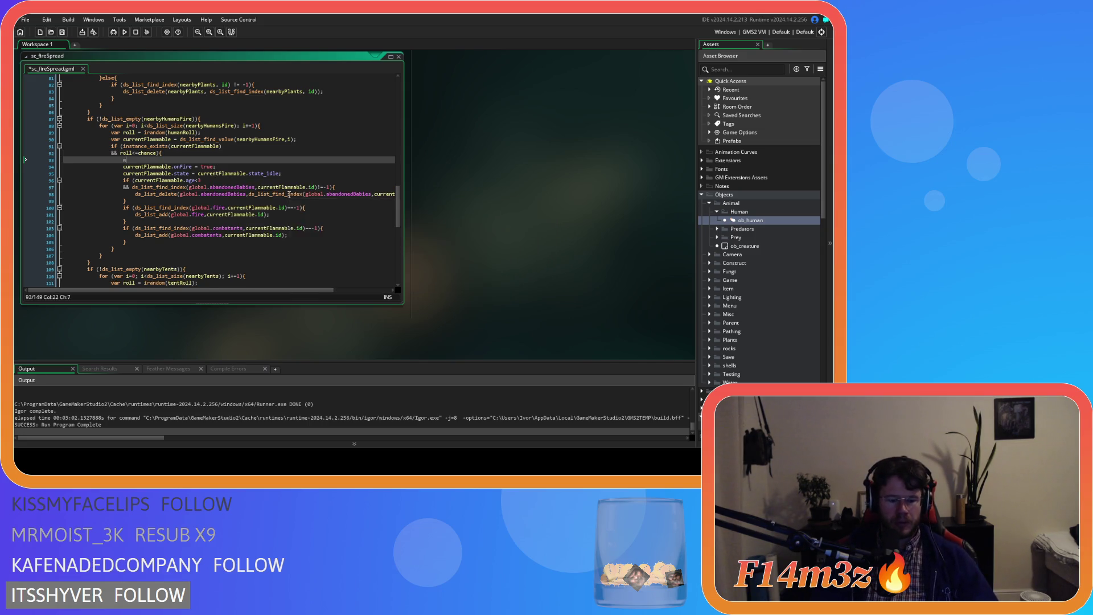
pyautogui.write('with(currentFlammable')
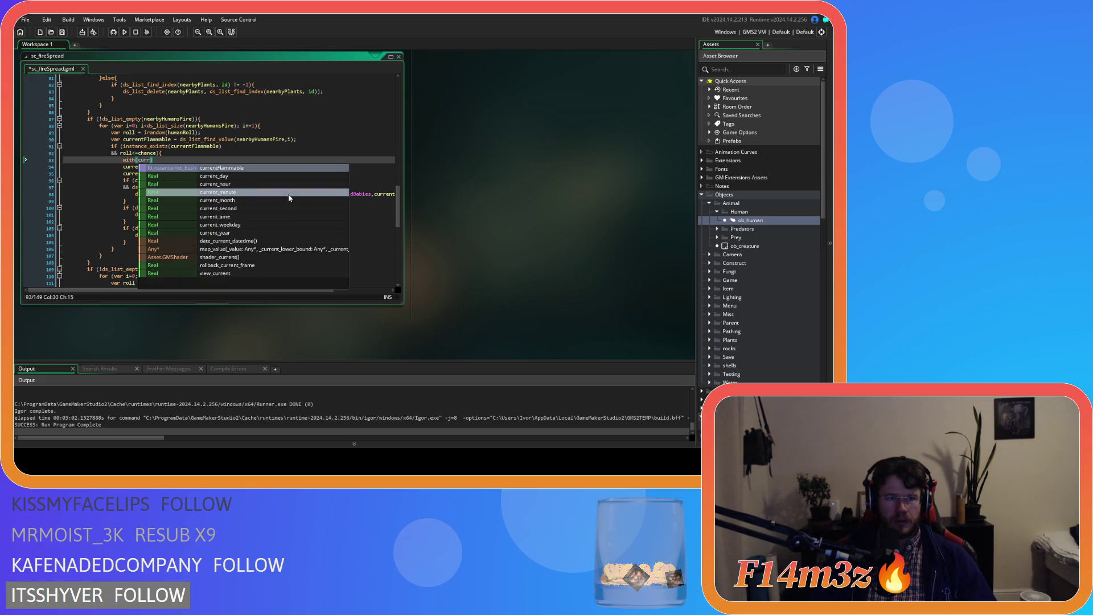
pyautogui.write('){')
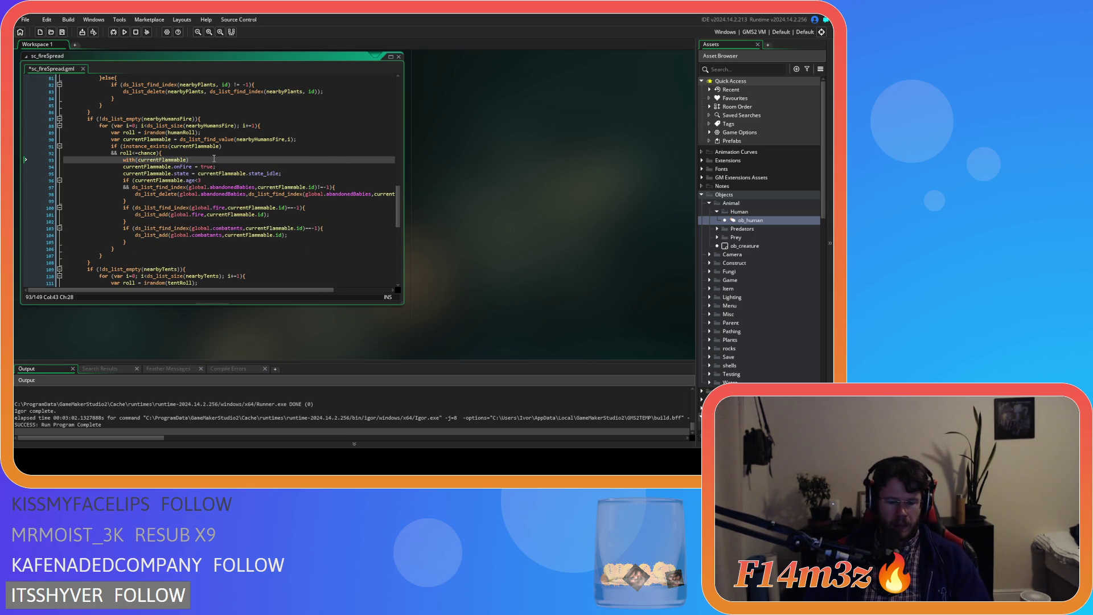
pyautogui.click(149, 243)
pyautogui.press('Return')
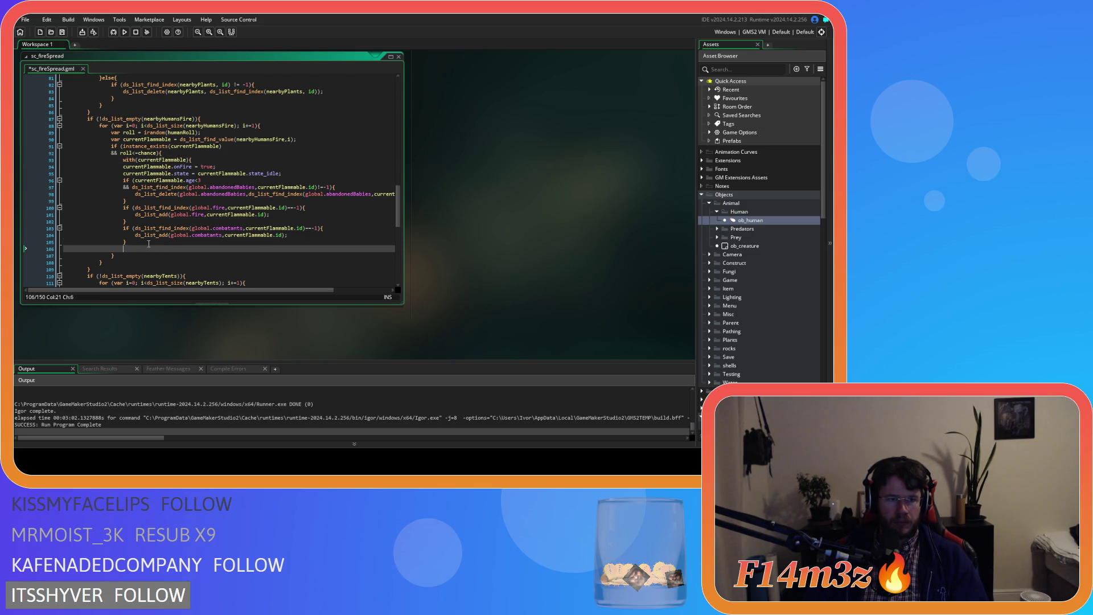
pyautogui.write('}')
pyautogui.moveTo(148, 243); pyautogui.dragTo(85, 172)
pyautogui.press('Tab')
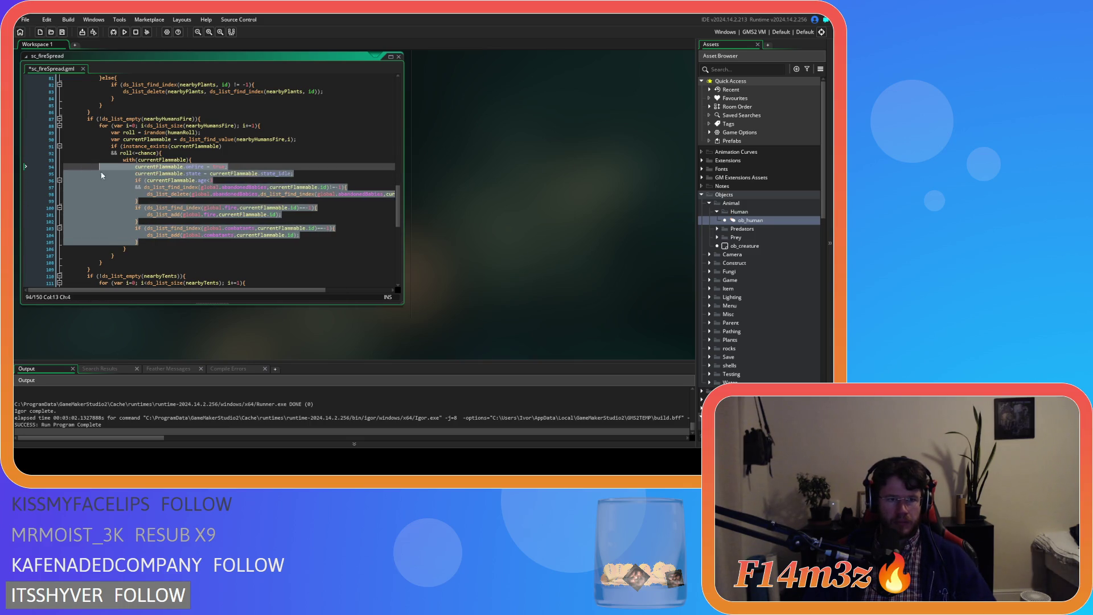
# Remove the currentFlammable. prefix from the onFire, state, age check and abandonedBabies lookup lines
pyautogui.click(185, 200)
pyautogui.doubleClick(159, 167)
pyautogui.press('Delete')
pyautogui.press('Delete')
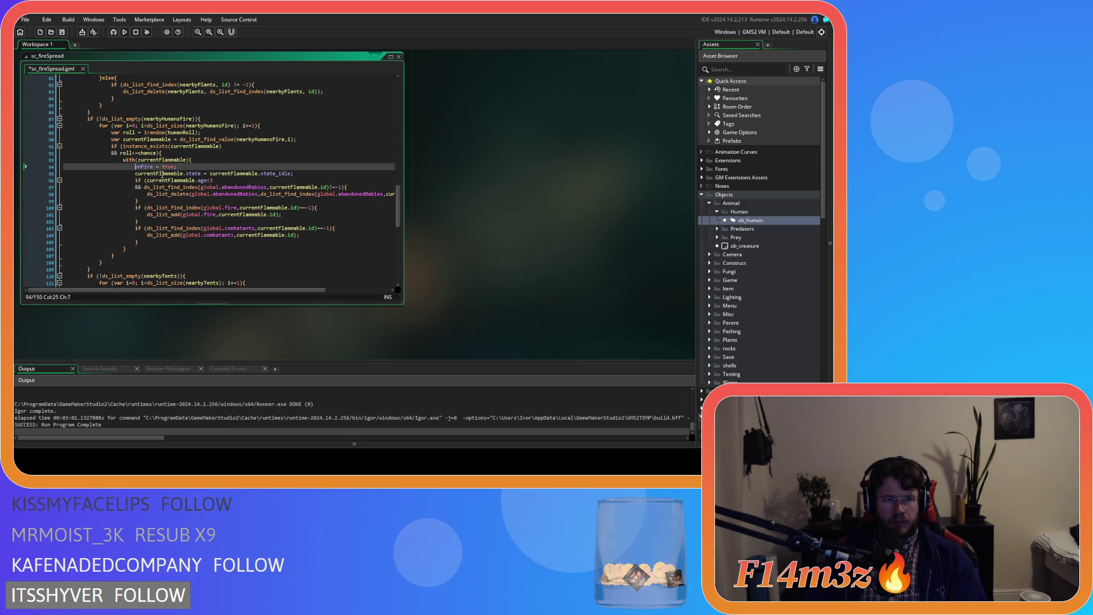
pyautogui.doubleClick(163, 174)
pyautogui.press('Delete')
pyautogui.press('Delete')
pyautogui.doubleClick(189, 173)
pyautogui.press('Delete')
pyautogui.press('Delete')
pyautogui.doubleClick(179, 180)
pyautogui.press('Delete')
pyautogui.press('Delete')
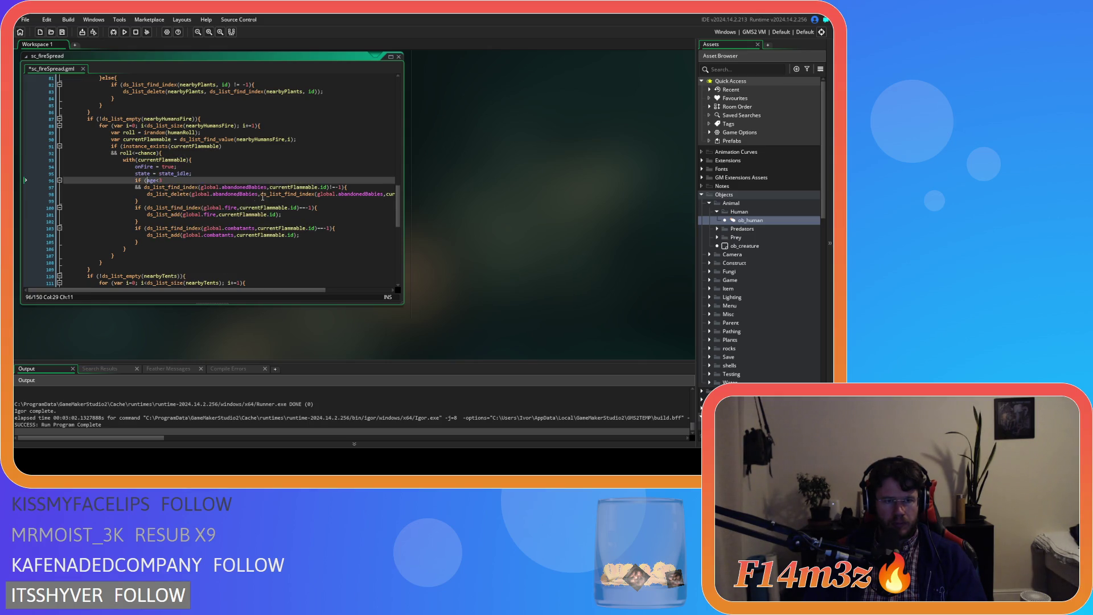
pyautogui.doubleClick(291, 186)
pyautogui.press('Delete')
pyautogui.press('Delete')
# Remove the remaining currentFlammable. prefixes from the abandonedBabies delete, fire list and combatants lines
pyautogui.moveTo(223, 291); pyautogui.dragTo(270, 292)
pyautogui.doubleClick(346, 195)
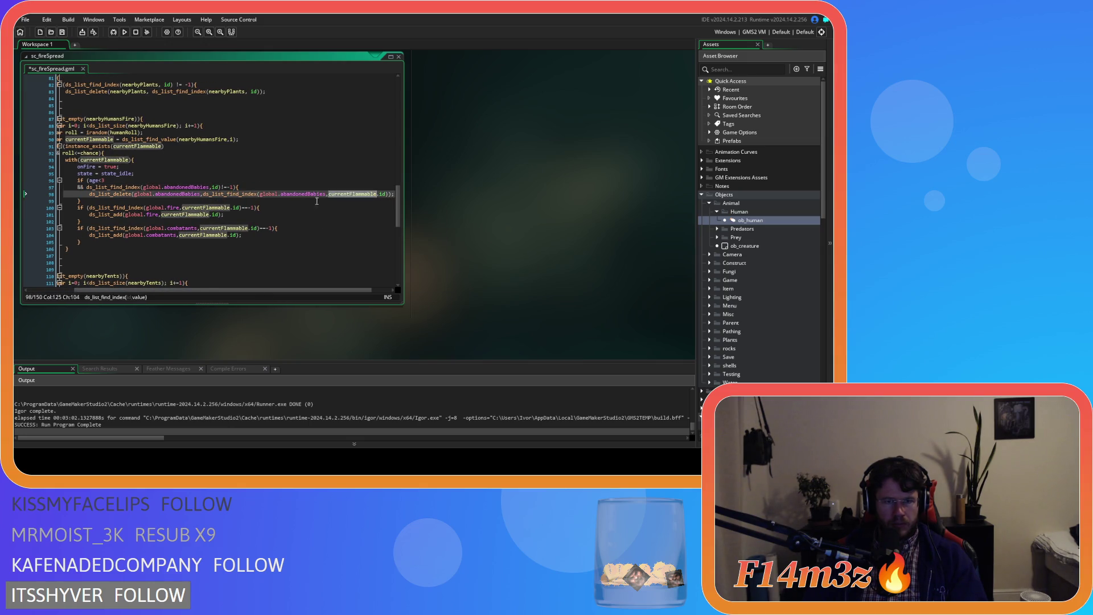
pyautogui.press('Delete')
pyautogui.press('Delete')
pyautogui.doubleClick(222, 208)
pyautogui.press('Delete')
pyautogui.press('Delete')
pyautogui.doubleClick(222, 215)
pyautogui.press('Delete')
pyautogui.press('Delete')
pyautogui.doubleClick(242, 229)
pyautogui.press('Delete')
pyautogui.press('Delete')
pyautogui.doubleClick(245, 234)
pyautogui.press('Delete')
pyautogui.press('Delete')
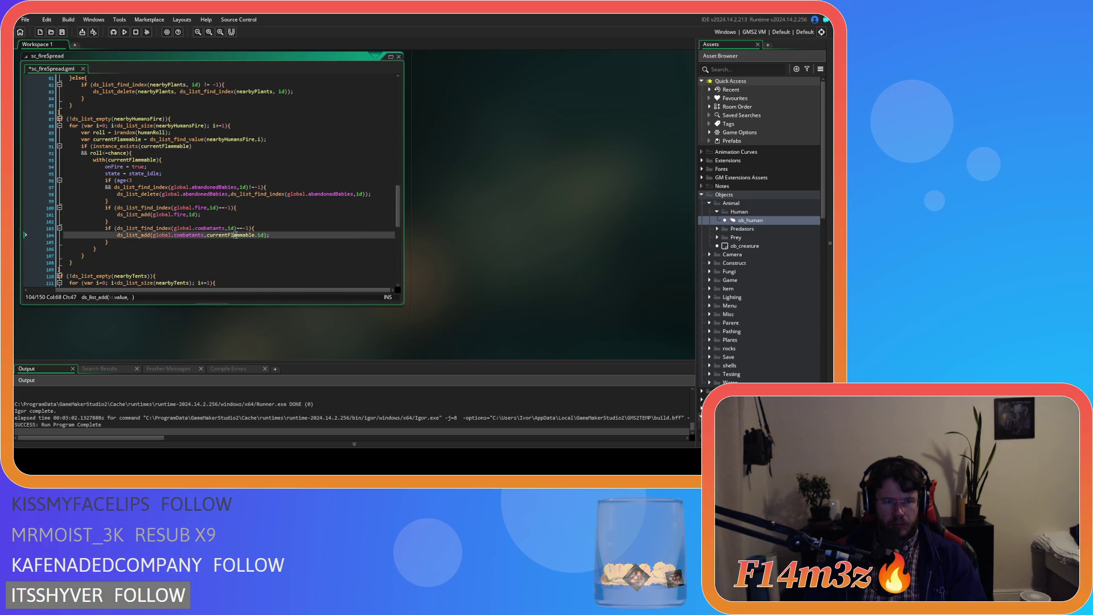
# Save sc_fireSpread and add a new line below the combatants block
pyautogui.click(241, 243)
pyautogui.hotkey('ctrl', 's')
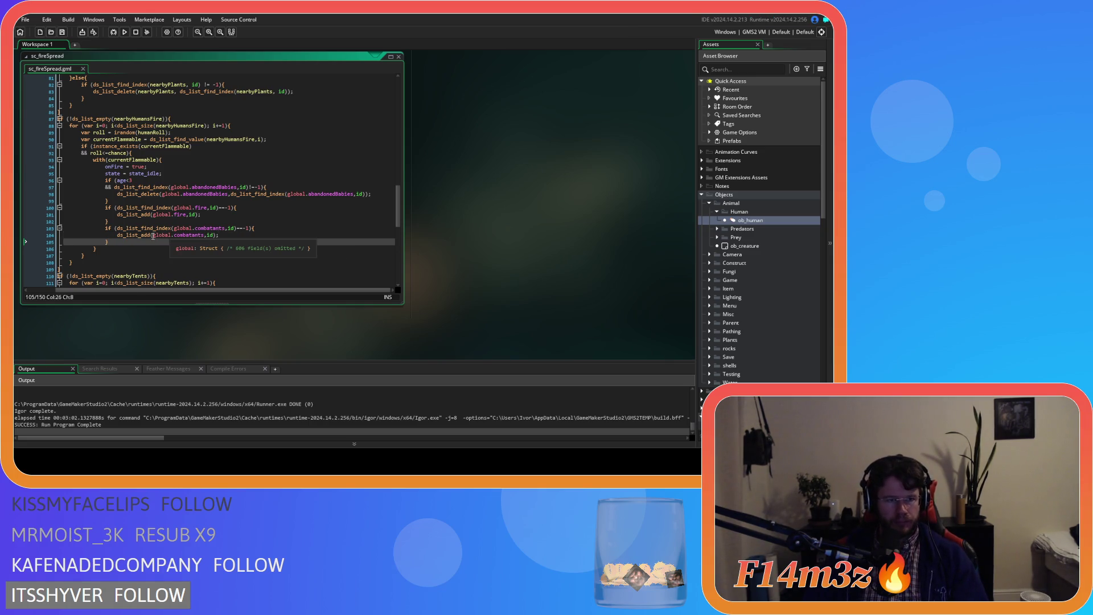
pyautogui.moveTo(147, 217)
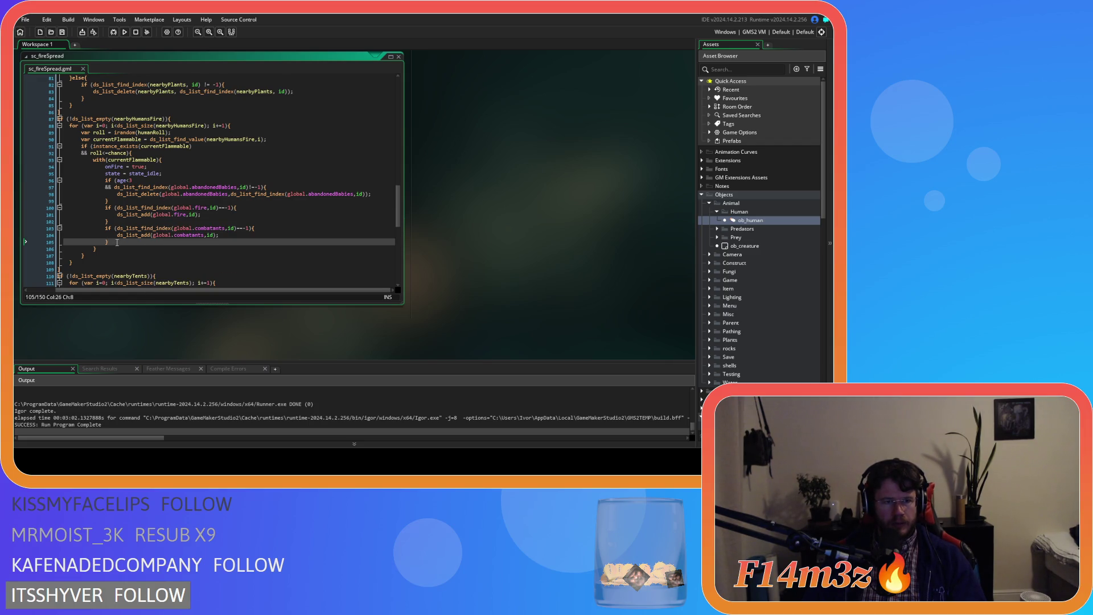
pyautogui.press('Return')
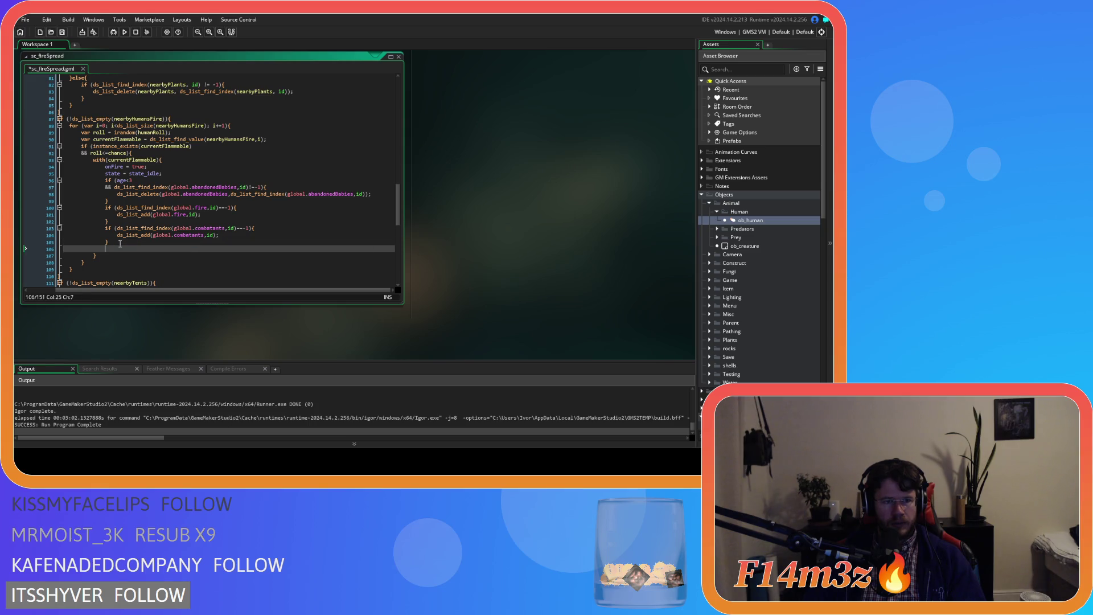
# Add an if (gift=="Hunter") block containing the pasted leaveParty(id) call
pyautogui.write('if (')
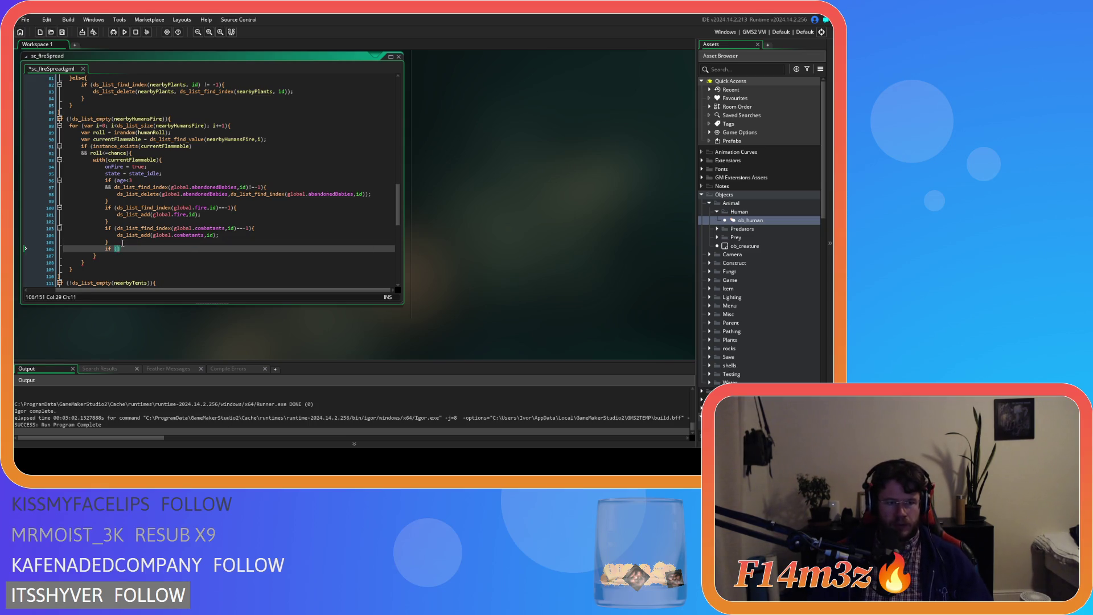
pyautogui.write('gift--')
pyautogui.write('haman')
pyautogui.write('){')
pyautogui.press('Return')
pyautogui.press('Return')
pyautogui.hotkey('ctrl', 'v')
pyautogui.press('Tab')
pyautogui.press('Tab')
pyautogui.press('Tab')
pyautogui.doubleClick(147, 248)
pyautogui.write('Hunter')
# Move the actionTimer = 0 reset out of the Hunter block to just after onFire
pyautogui.moveTo(166, 262); pyautogui.dragTo(119, 268)
pyautogui.hotkey('ctrl', 'c')
pyautogui.press('BackSpace')
pyautogui.press('BackSpace')
pyautogui.press('BackSpace')
pyautogui.click(210, 168)
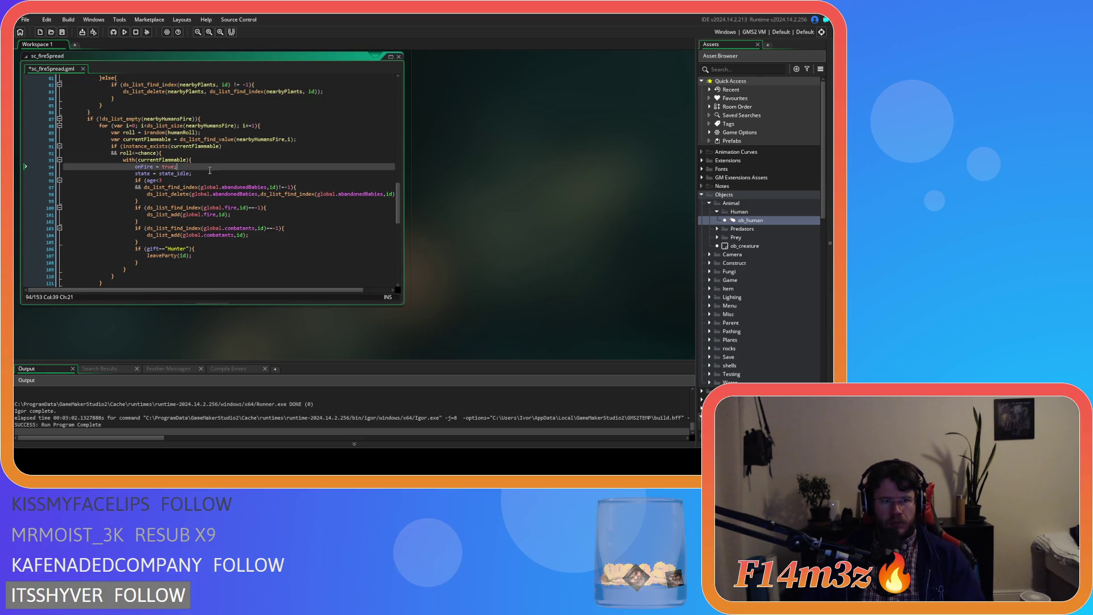
pyautogui.click(208, 173)
pyautogui.press('Return')
pyautogui.hotkey('ctrl', 'v')
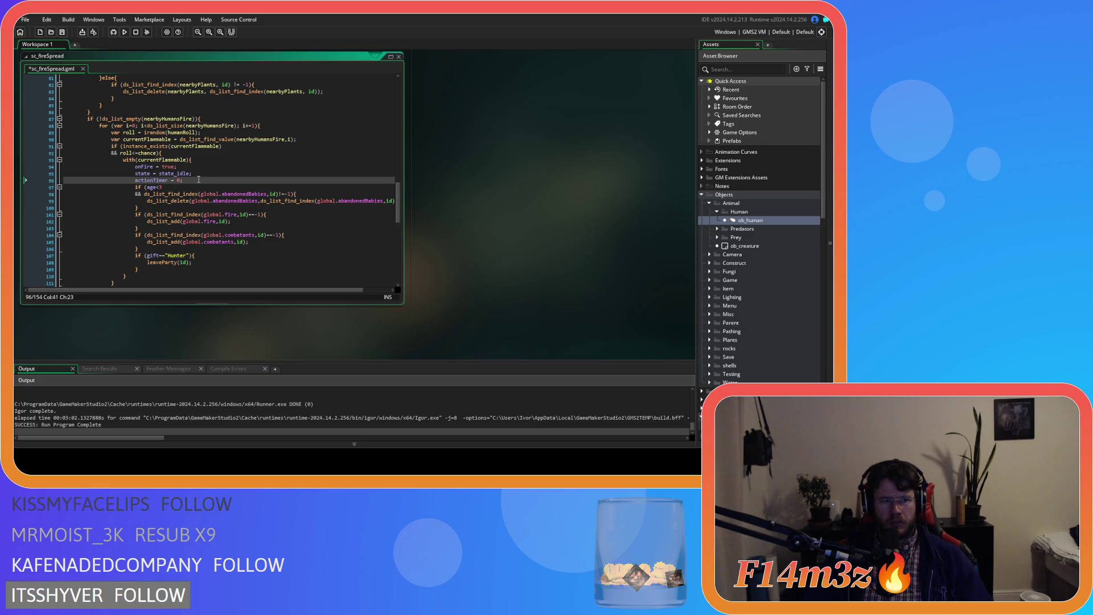
pyautogui.press('BackSpace')
pyautogui.click(193, 166)
pyautogui.press('Return')
pyautogui.hotkey('ctrl', 'v')
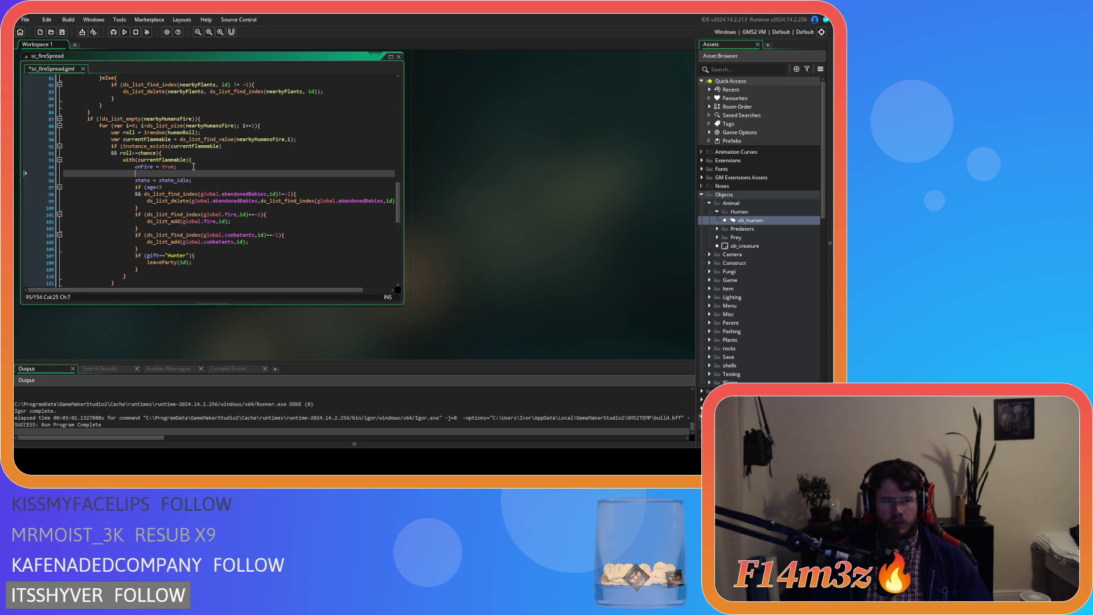
# Move the actionTimer and state resets below the Hunter block and save
pyautogui.moveTo(197, 181); pyautogui.dragTo(135, 173)
pyautogui.press('BackSpace')
pyautogui.press('BackSpace')
pyautogui.press('BackSpace')
pyautogui.press('BackSpace')
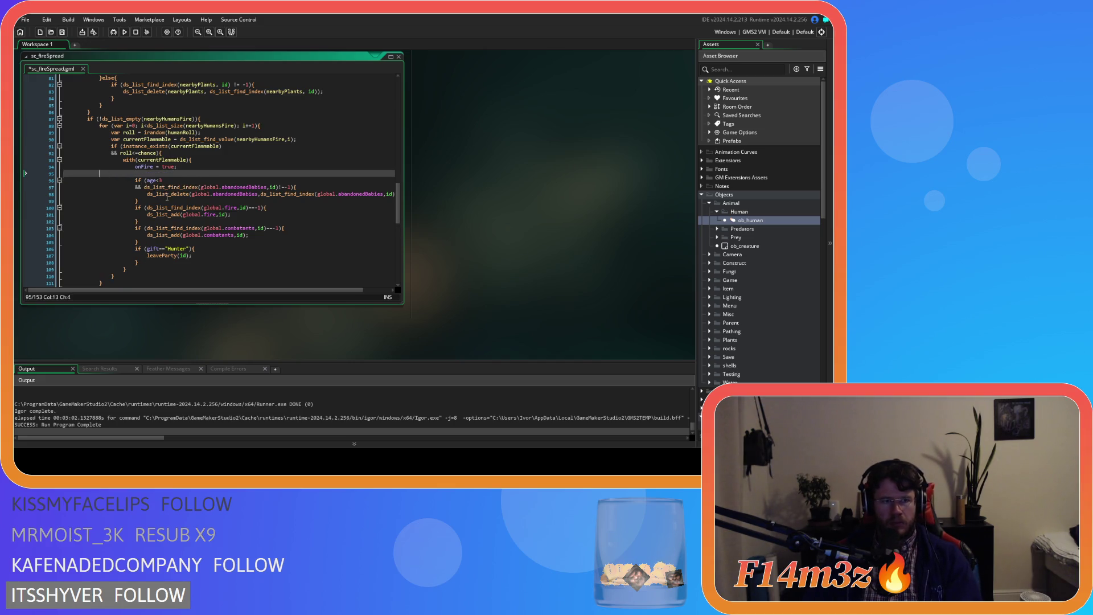
pyautogui.press('BackSpace')
pyautogui.click(159, 256)
pyautogui.press('Return')
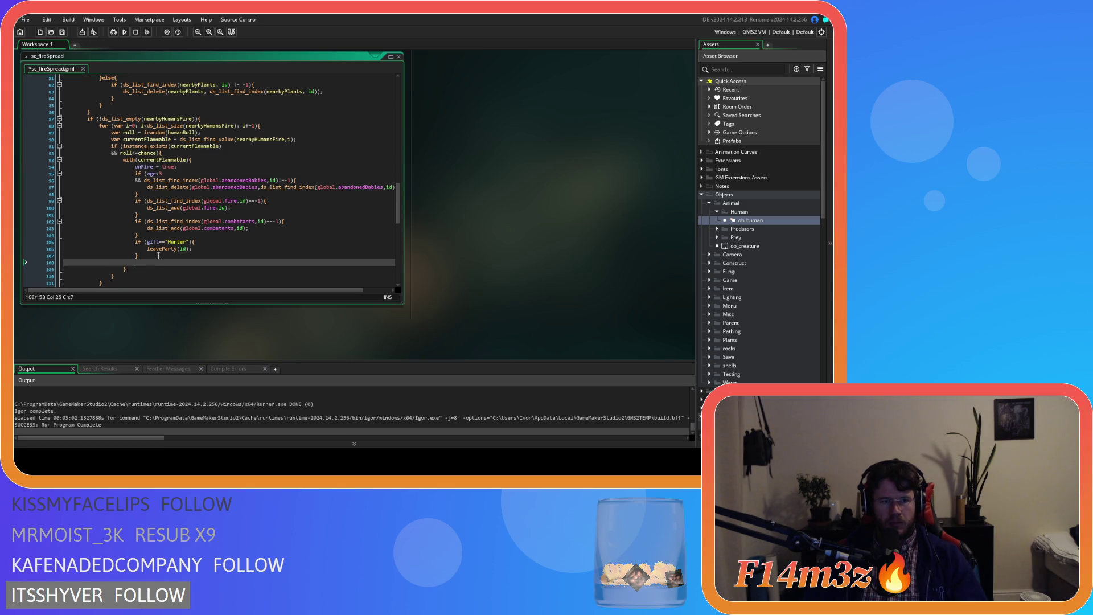
pyautogui.write('actionTimer = 0; \t\t\t\t\t\tstate = state_idle;')
pyautogui.hotkey('ctrl', 's')
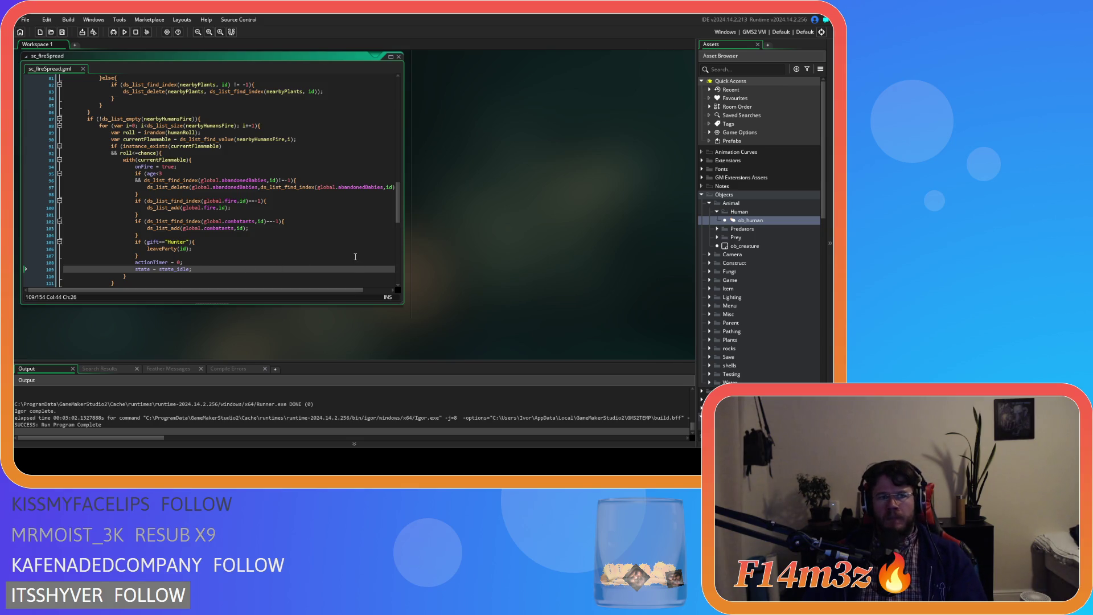
# Move onFire = true after the Hunter block, above the resets, save, and return to ob_human's Step code
pyautogui.click(190, 165)
pyautogui.hotkey('shift', 'Home')
pyautogui.press('BackSpace')
pyautogui.hotkey('shift', 'Home')
pyautogui.hotkey('ctrl', 'c')
pyautogui.press('BackSpace')
pyautogui.press('BackSpace')
pyautogui.click(267, 250)
pyautogui.press('Return')
pyautogui.hotkey('ctrl', 'v')
pyautogui.hotkey('ctrl', 's')
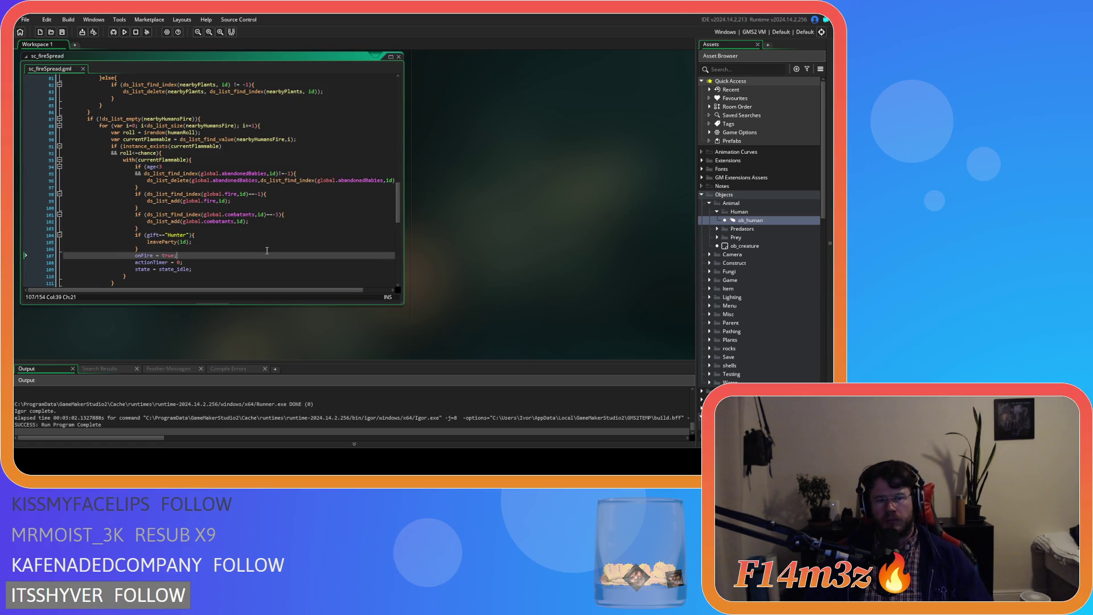
pyautogui.hotkey('ctrl', 'Tab')
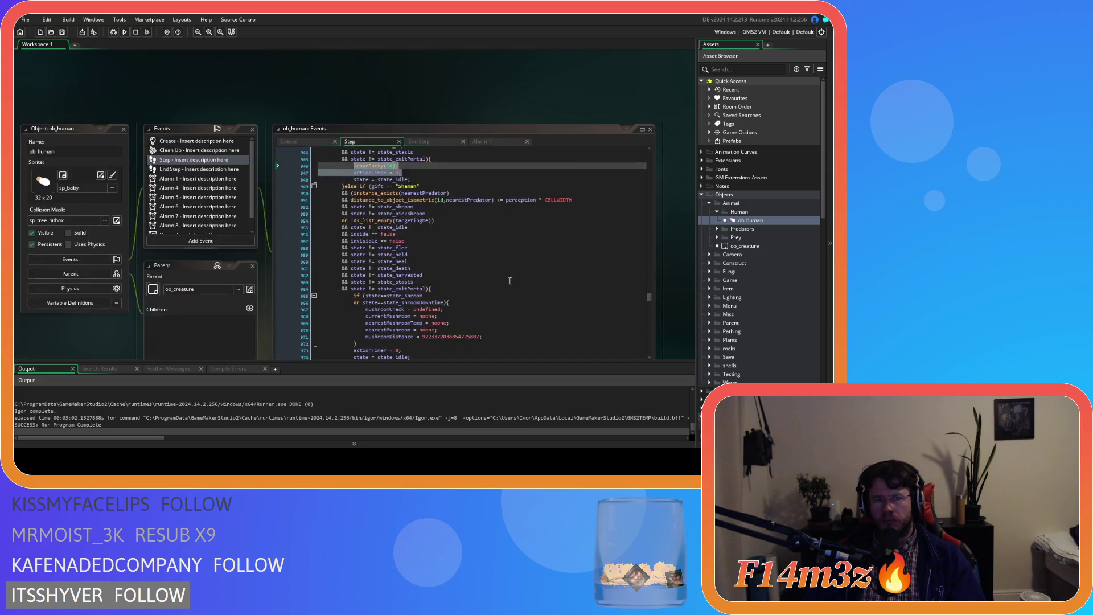
# Copy ob_human's state_shroom reset block and paste it below the Hunter block in sc_fireSpread
pyautogui.scroll(-2, 281, 238)
pyautogui.click(351, 198)
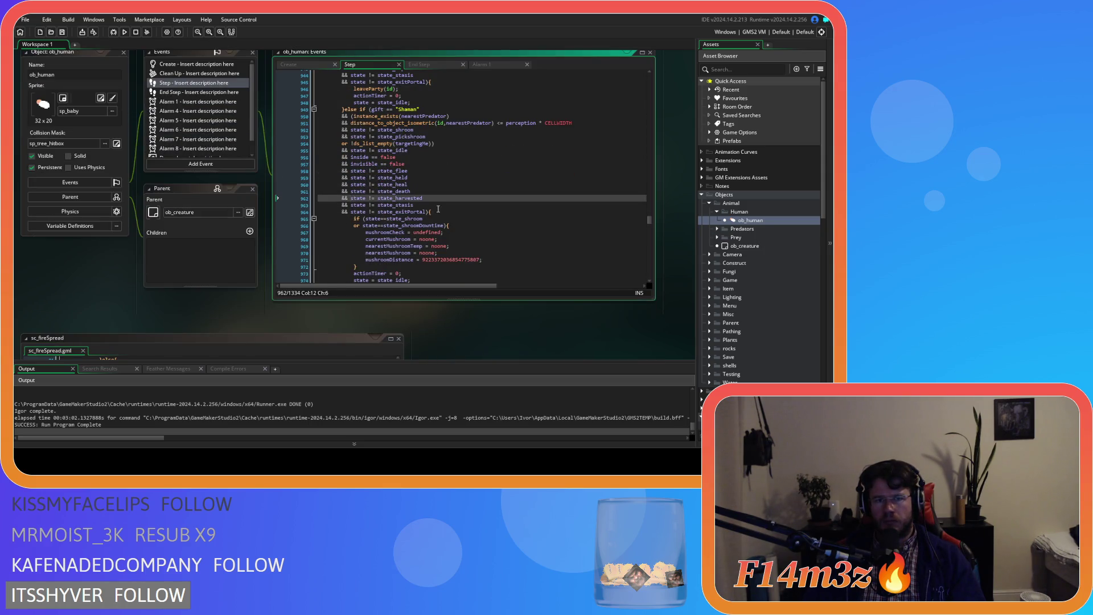
pyautogui.scroll(3, 446, 212)
pyautogui.scroll(4, 446, 212)
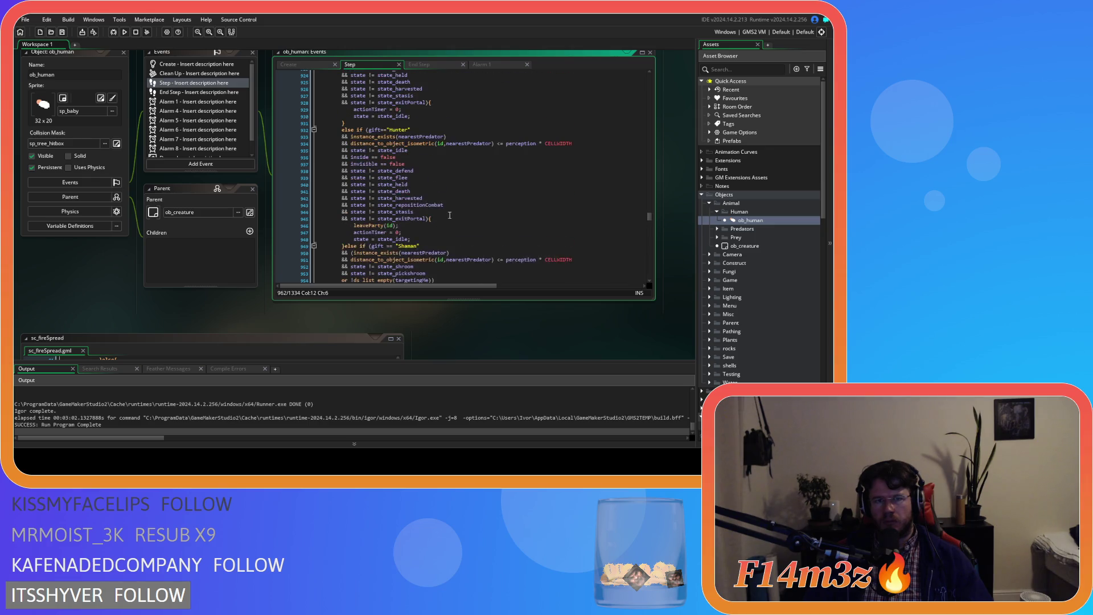
pyautogui.scroll(-9, 449, 215)
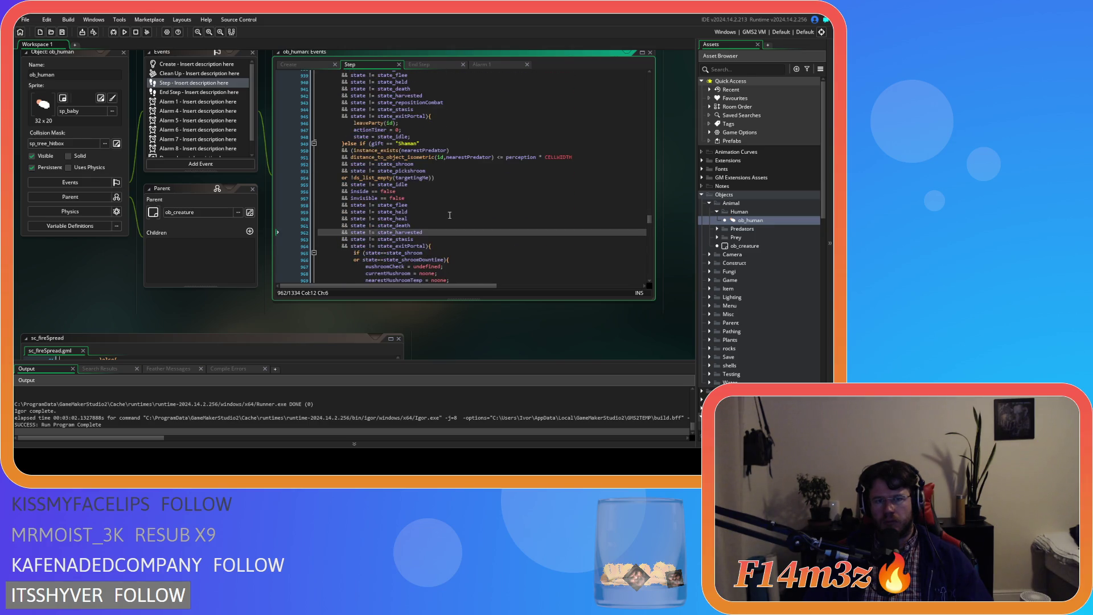
pyautogui.moveTo(450, 215)
pyautogui.mouseDown()
pyautogui.moveTo(347, 186)
pyautogui.moveTo(356, 170)
pyautogui.mouseUp()
pyautogui.hotkey('ctrl', 'c')
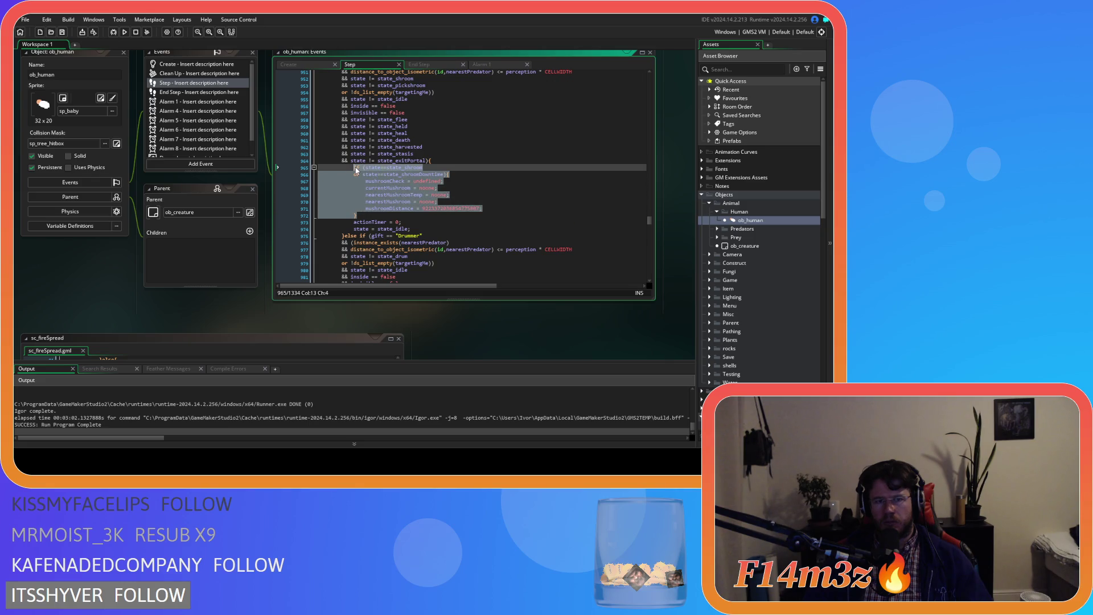
pyautogui.rightClick(370, 182)
pyautogui.press('Escape')
pyautogui.scroll(-5, 196, 252)
pyautogui.click(192, 276)
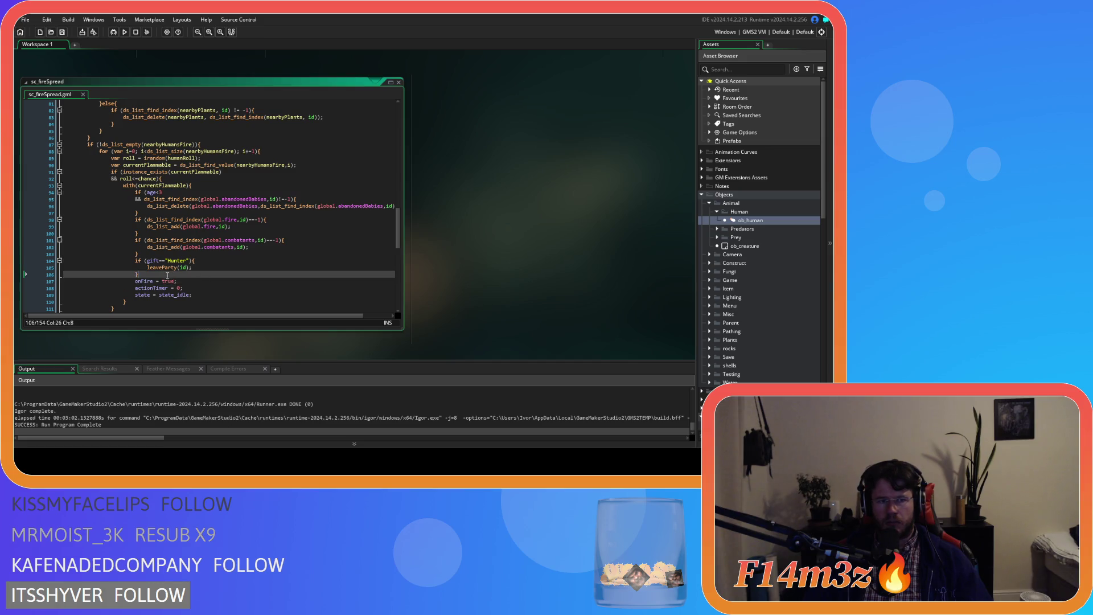
pyautogui.hotkey('ctrl', 'v')
# Indent the pasted block, combine the Hunter gift check with its state condition using &&, and save
pyautogui.scroll(-2, 164, 289)
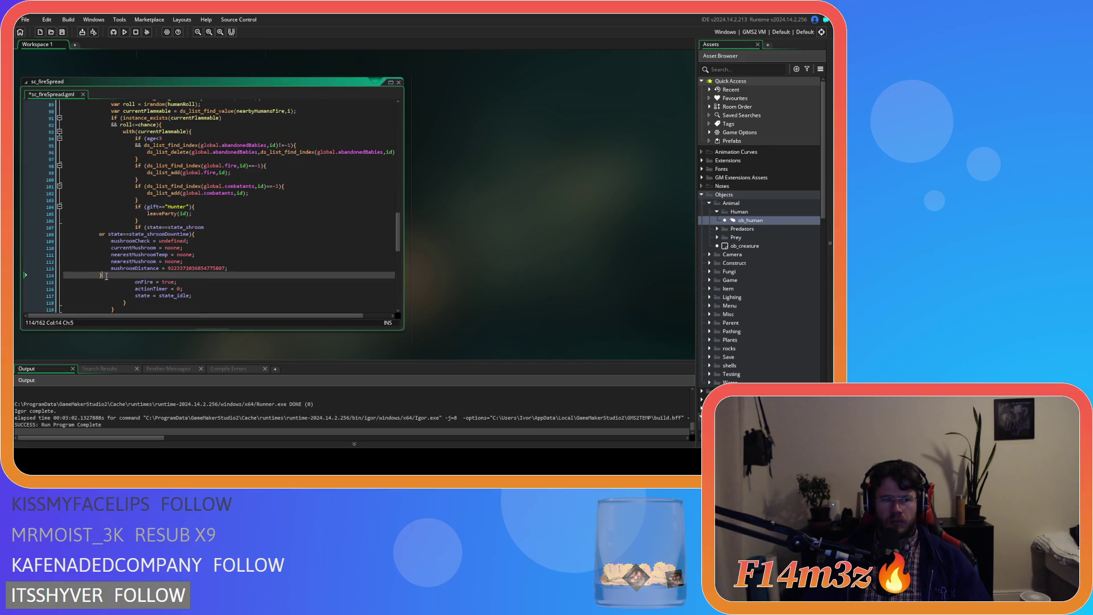
pyautogui.moveTo(102, 276); pyautogui.dragTo(66, 234)
pyautogui.press('Tab')
pyautogui.press('Tab')
pyautogui.press('Tab')
pyautogui.moveTo(192, 207); pyautogui.dragTo(148, 207)
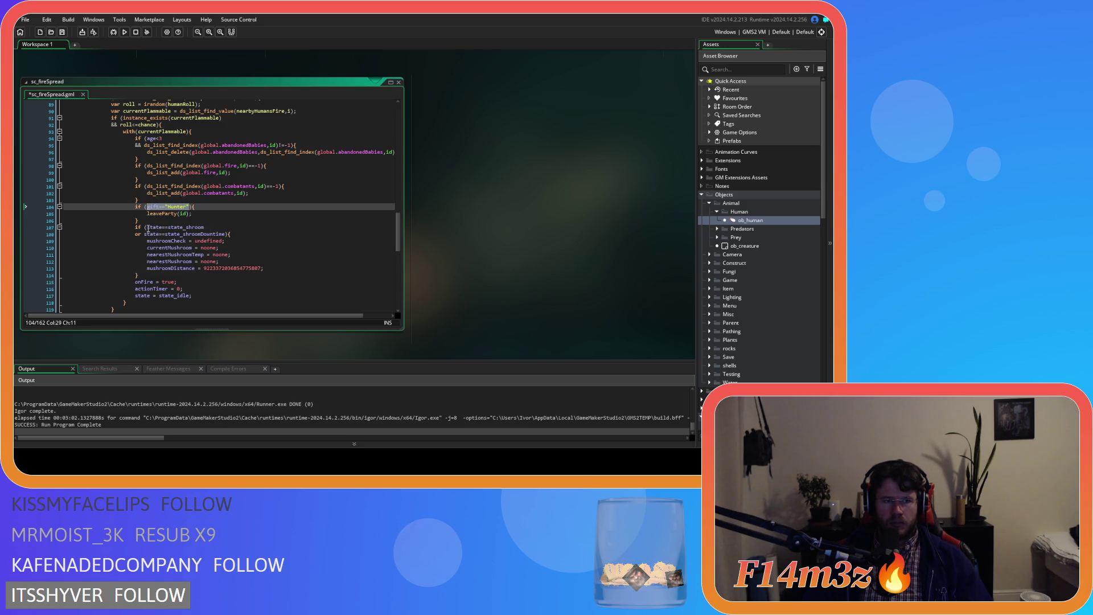
pyautogui.click(147, 228)
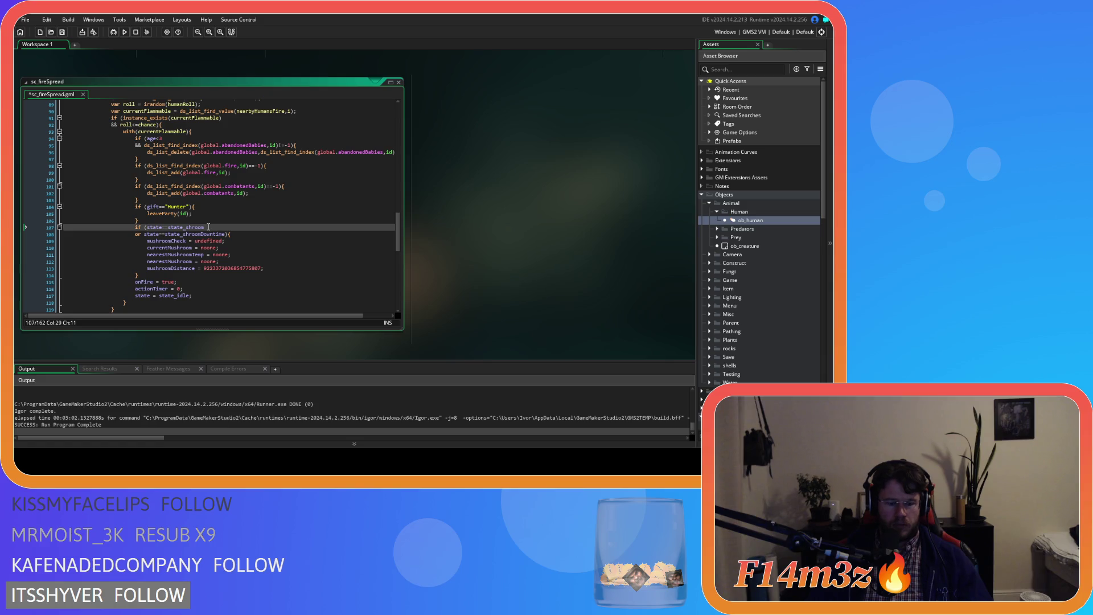
pyautogui.keyDown('shift'); pyautogui.click(229, 234); pyautogui.keyUp('shift')
pyautogui.write('(')
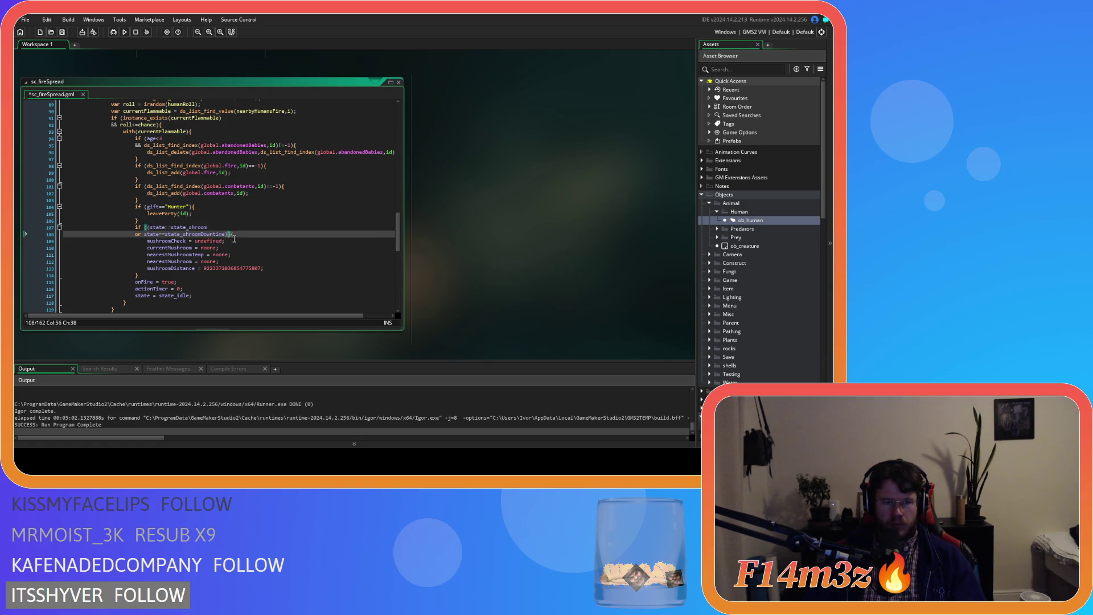
pyautogui.click(146, 227)
pyautogui.hotkey('ctrl', 'v')
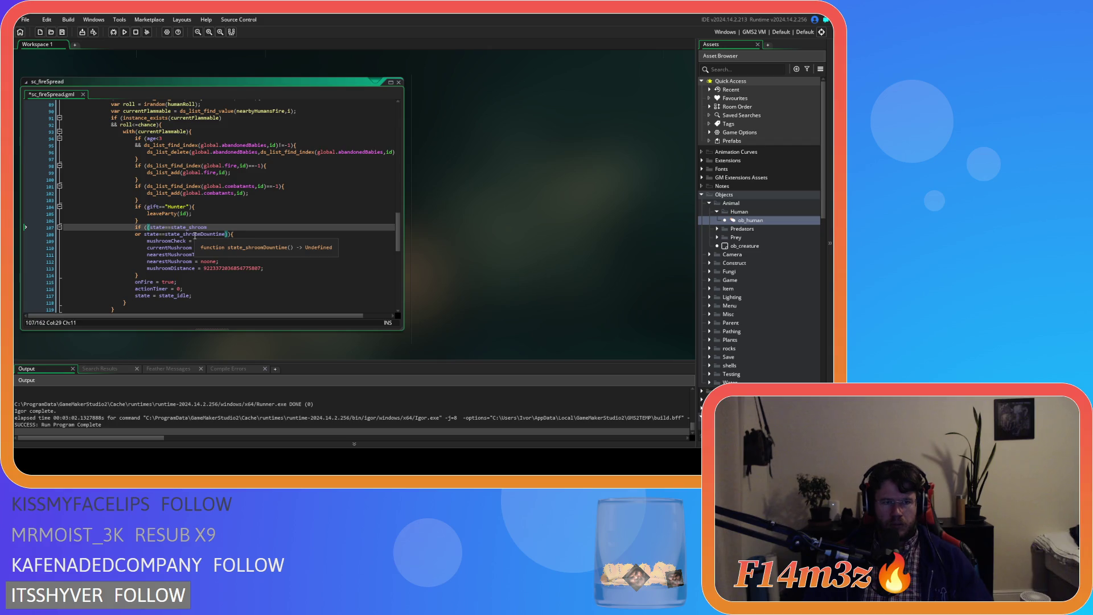
pyautogui.press('Return')
pyautogui.write('&&')
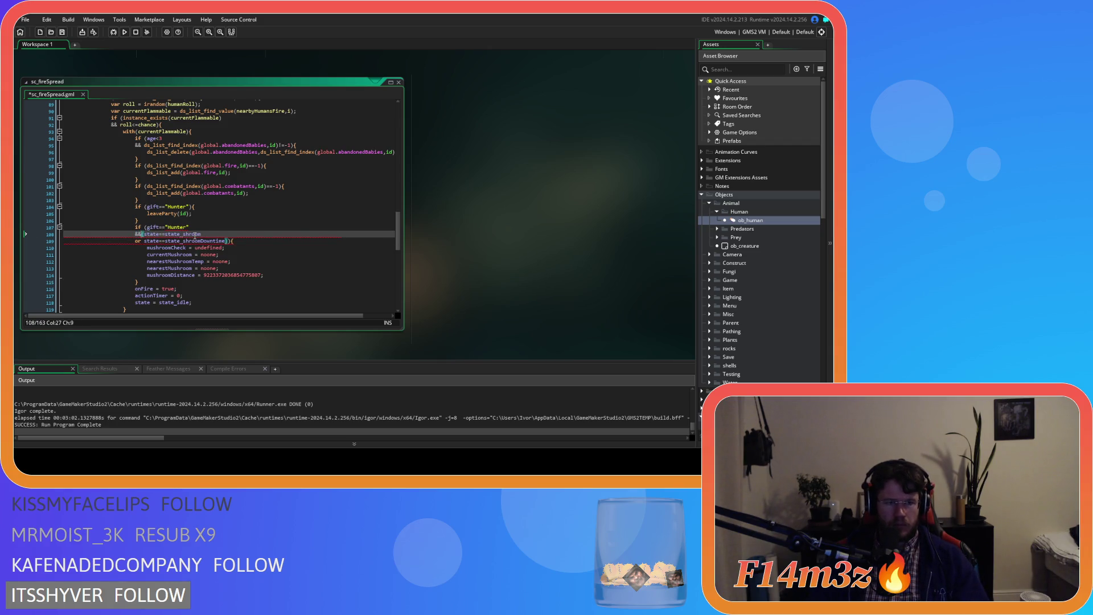
pyautogui.press('Up')
pyautogui.press('End')
pyautogui.hotkey('ctrl', 's')
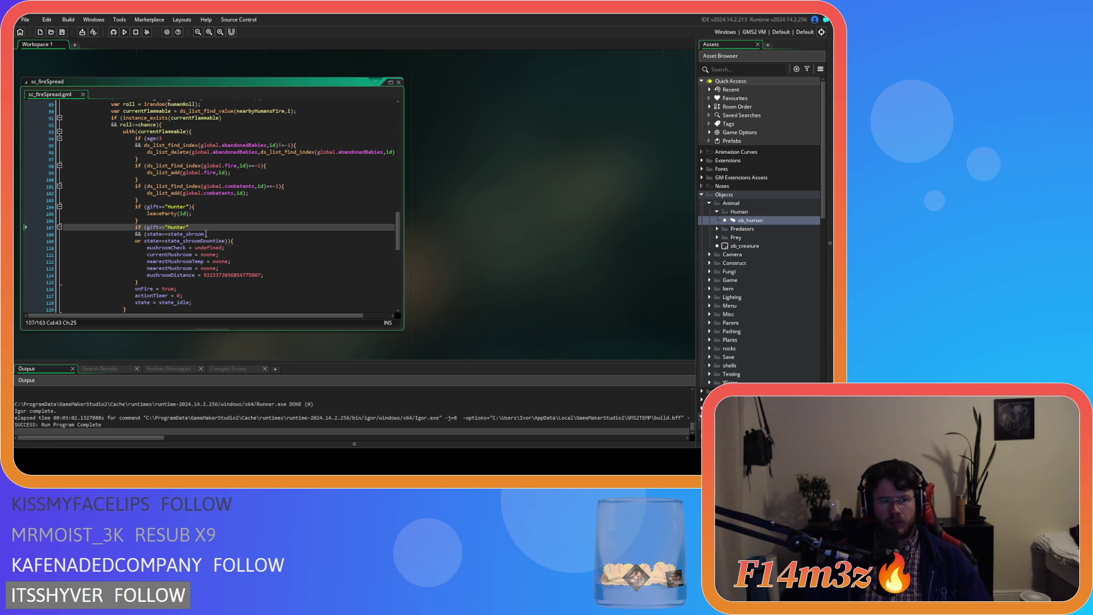
# Change the second gift check from Hunter to Shaman and save the script
pyautogui.doubleClick(176, 227)
pyautogui.write('s')
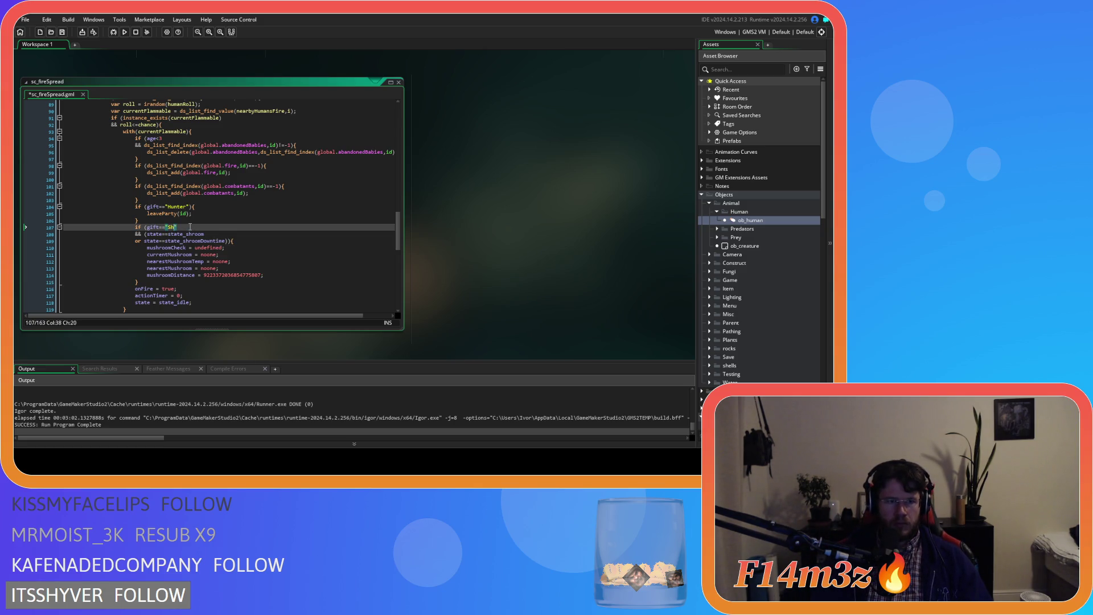
pyautogui.write('aman')
pyautogui.hotkey('ctrl', 's')
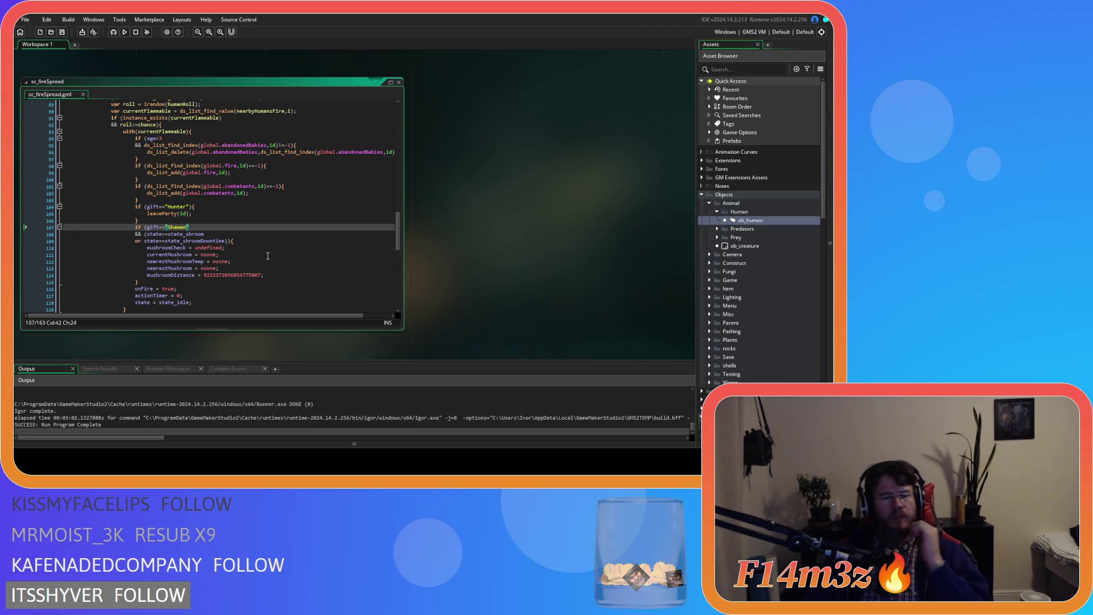
# Select ob_human's drum-list cleanup code, lines 990–1000, in its Step event
pyautogui.scroll(-3, 267, 255)
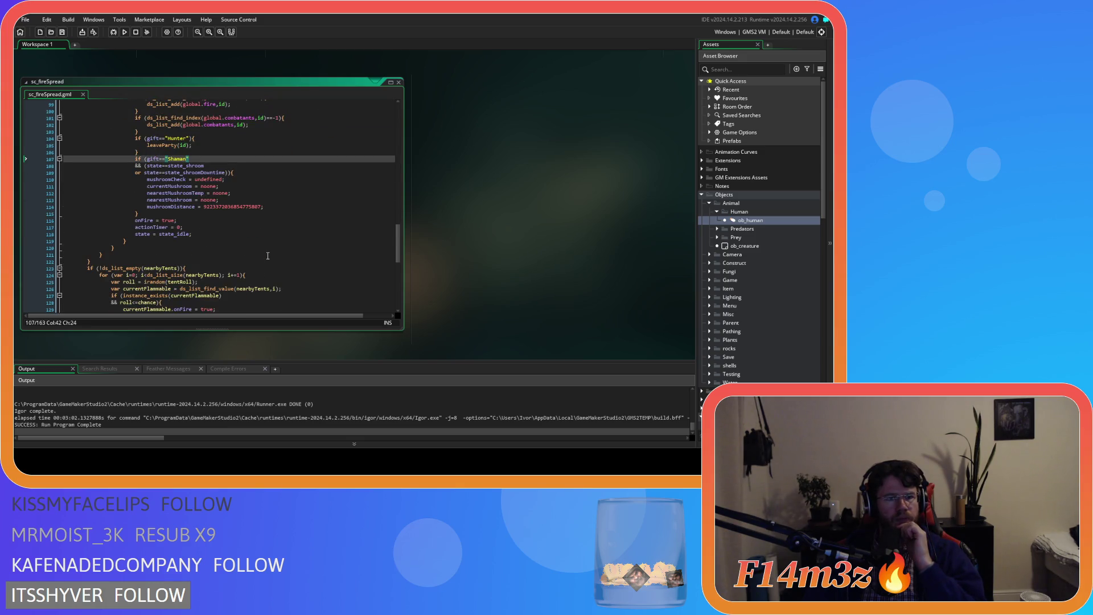
pyautogui.scroll(3, 258, 244)
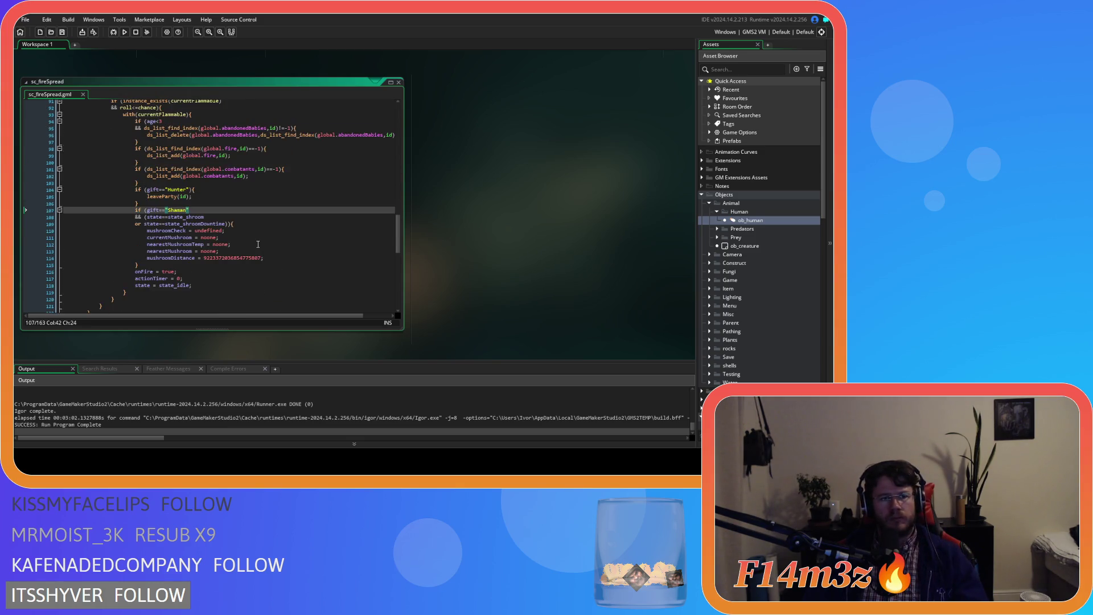
pyautogui.scroll(-3, 258, 245)
pyautogui.scroll(5, 538, 245)
pyautogui.click(432, 216)
pyautogui.scroll(-5, 431, 213)
pyautogui.scroll(-4, 432, 213)
pyautogui.moveTo(369, 220); pyautogui.dragTo(352, 145)
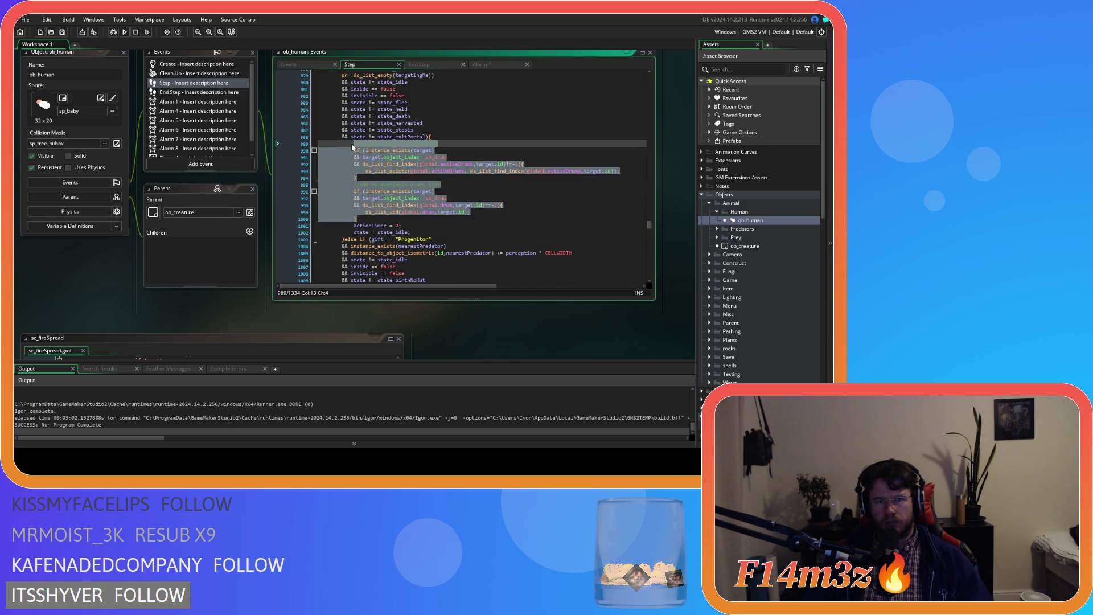
# Copy the drum-list code and paste it, indented, after the Shaman block in sc_fireSpread
pyautogui.rightClick(383, 162)
pyautogui.click(411, 183)
pyautogui.click(420, 217)
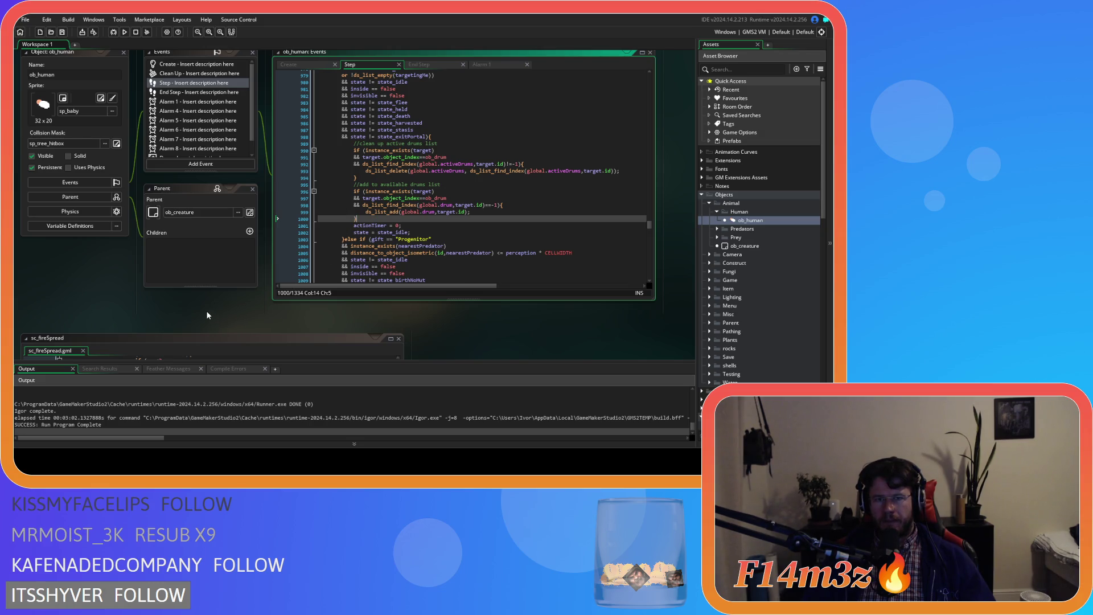
pyautogui.moveTo(183, 317)
pyautogui.mouseDown()
pyautogui.moveTo(319, 249)
pyautogui.moveTo(380, 98)
pyautogui.moveTo(325, 110)
pyautogui.mouseUp()
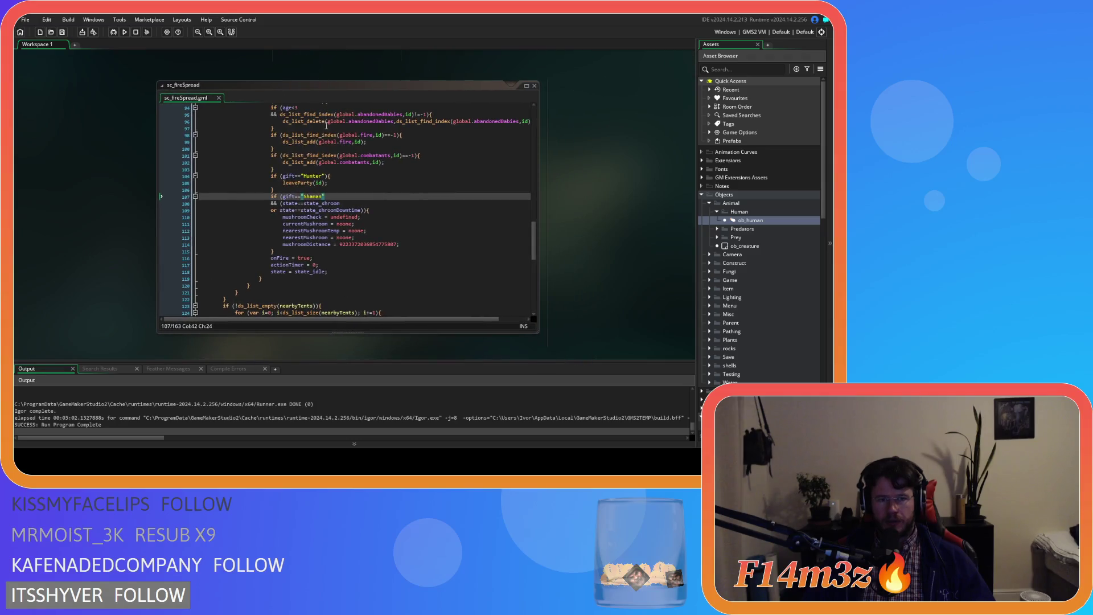
pyautogui.click(284, 251)
pyautogui.hotkey('ctrl', 'v')
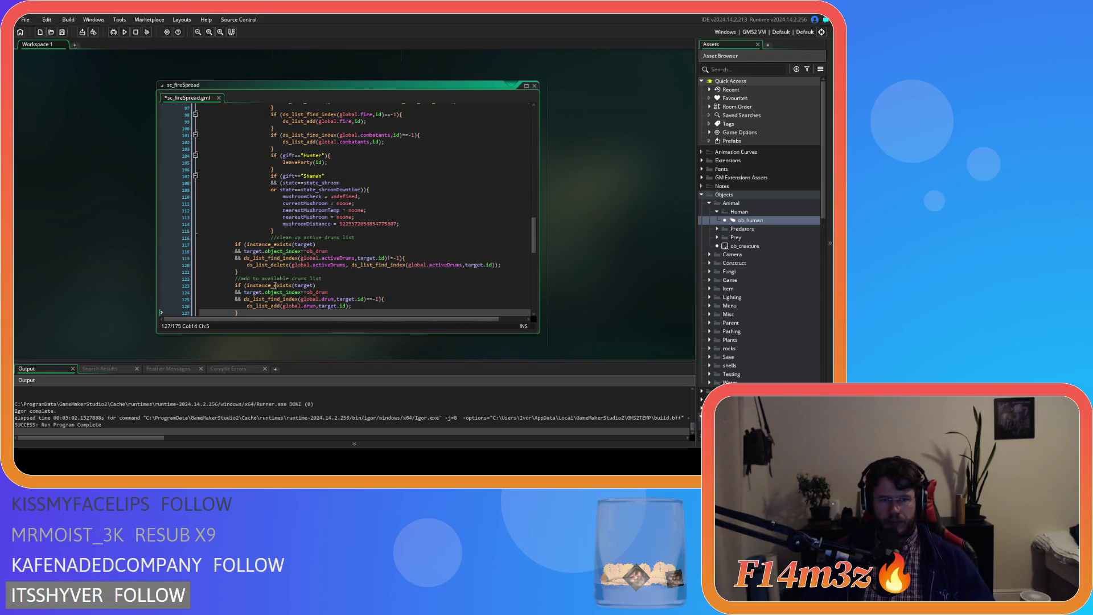
pyautogui.scroll(-3, 275, 285)
pyautogui.moveTo(243, 261); pyautogui.dragTo(160, 194)
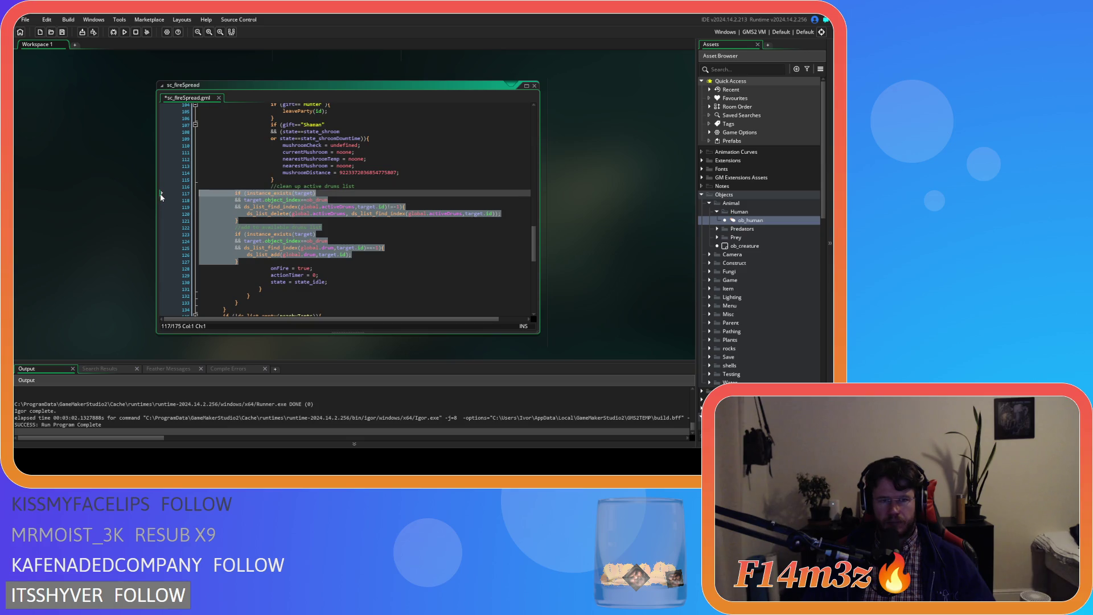
pyautogui.press('Tab')
pyautogui.press('Tab')
pyautogui.press('Tab')
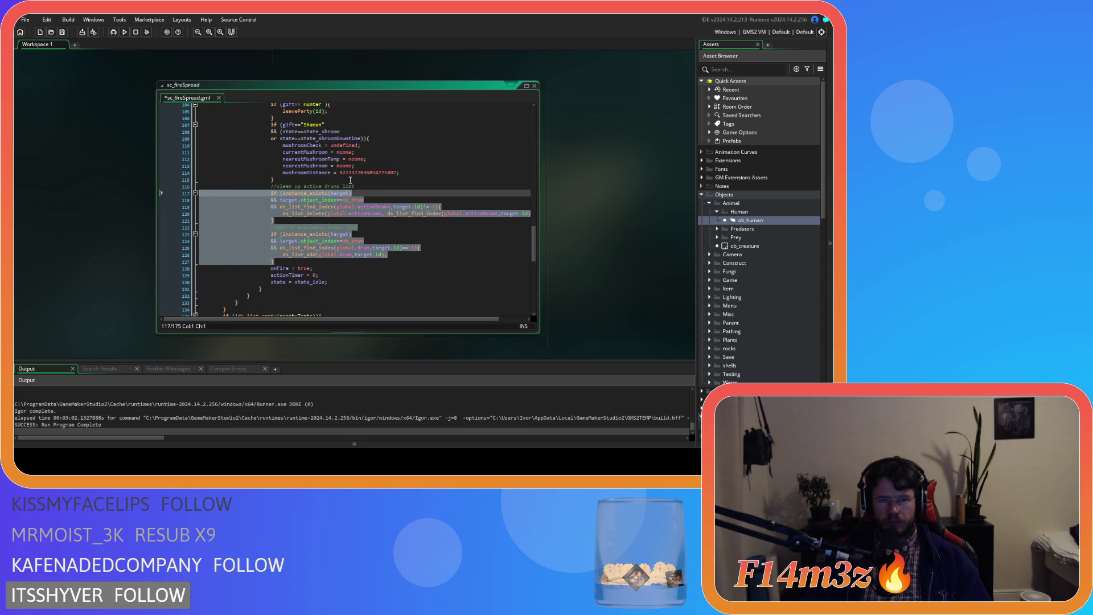
# Wrap the drum code in if (gift=="Drummer"){ }, indent it, and save the script
pyautogui.click(350, 180)
pyautogui.press('Return')
pyautogui.write('if')
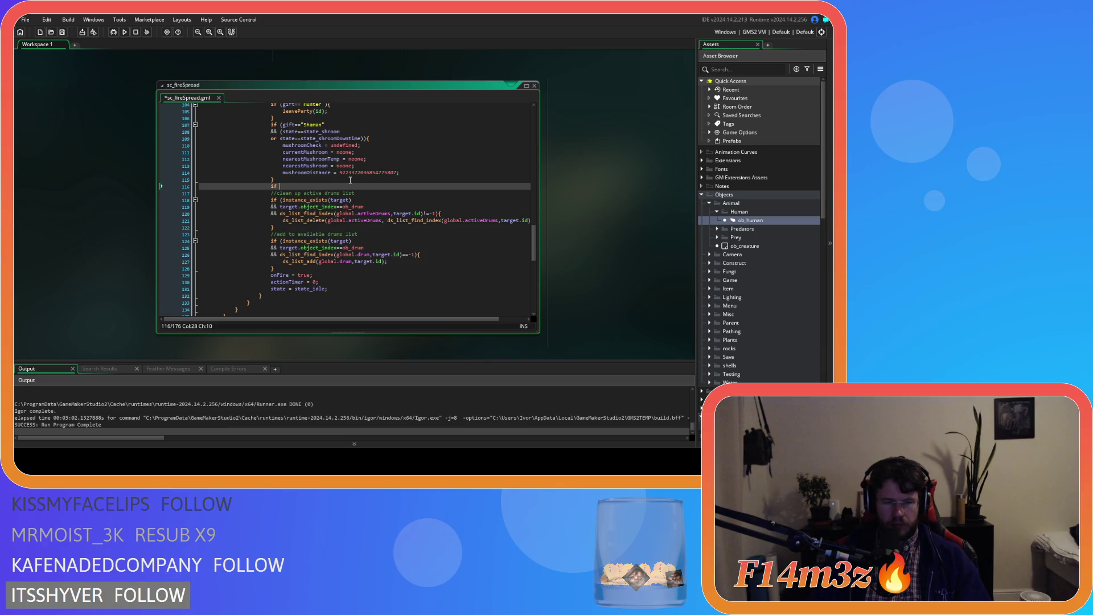
pyautogui.write(' (gift')
pyautogui.write('=="Dr')
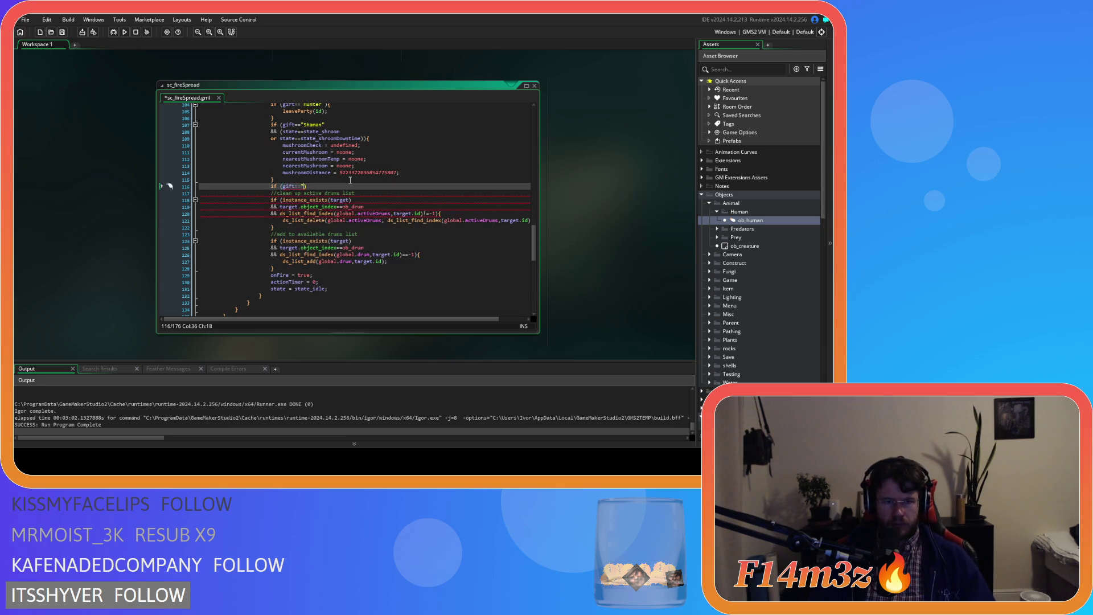
pyautogui.write('ummer"')
pyautogui.write('){')
pyautogui.moveTo(288, 266); pyautogui.dragTo(266, 192)
pyautogui.press('Tab')
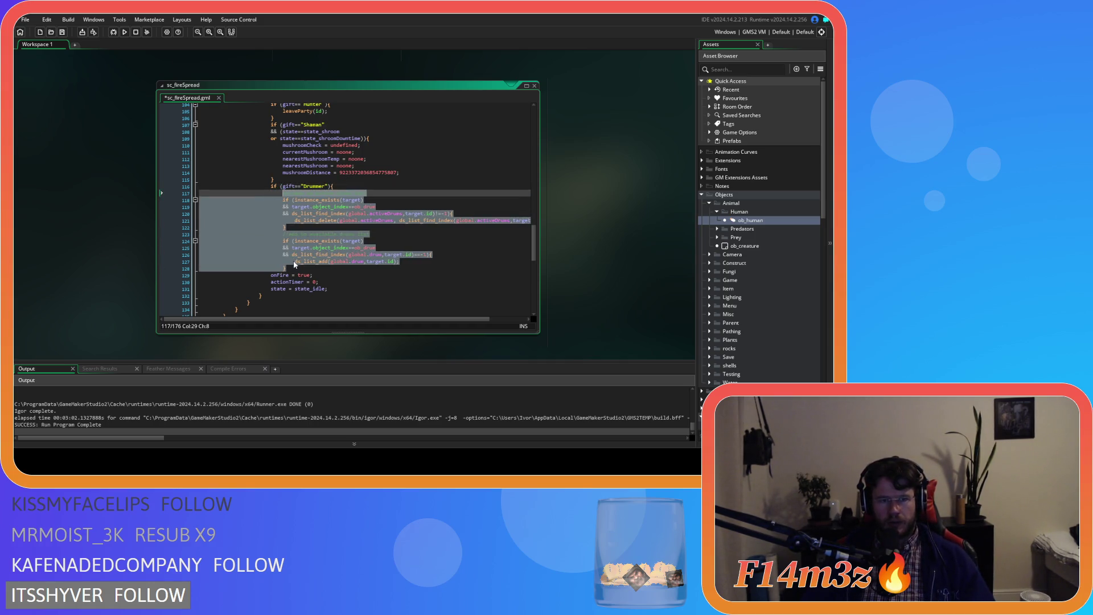
pyautogui.click(294, 267)
pyautogui.press('Return')
pyautogui.write('}')
pyautogui.hotkey('ctrl', 's')
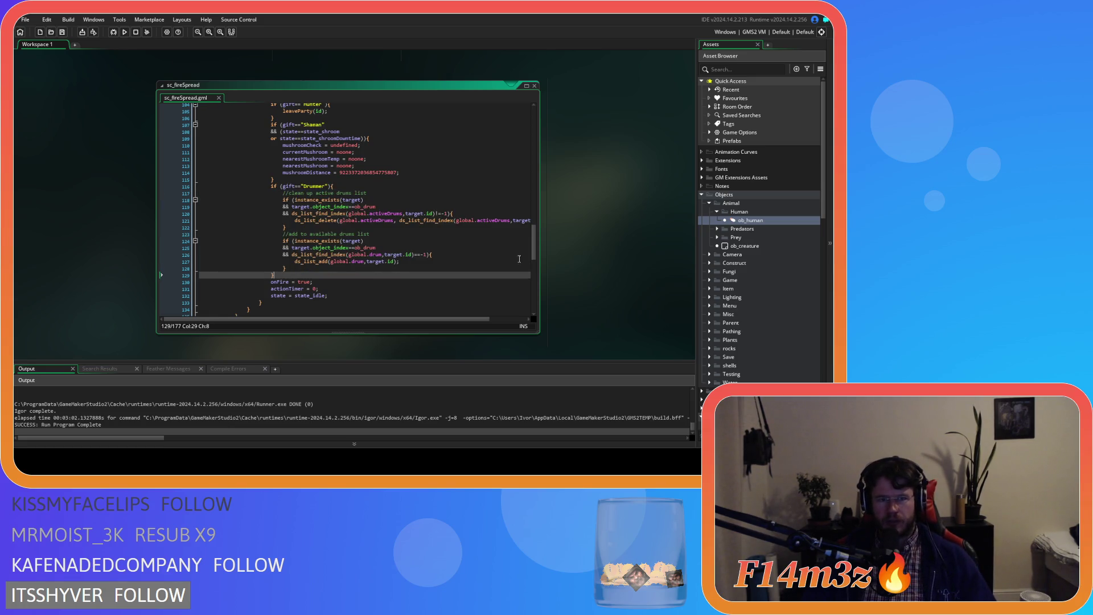
pyautogui.hotkey('ctrl', 'Tab')
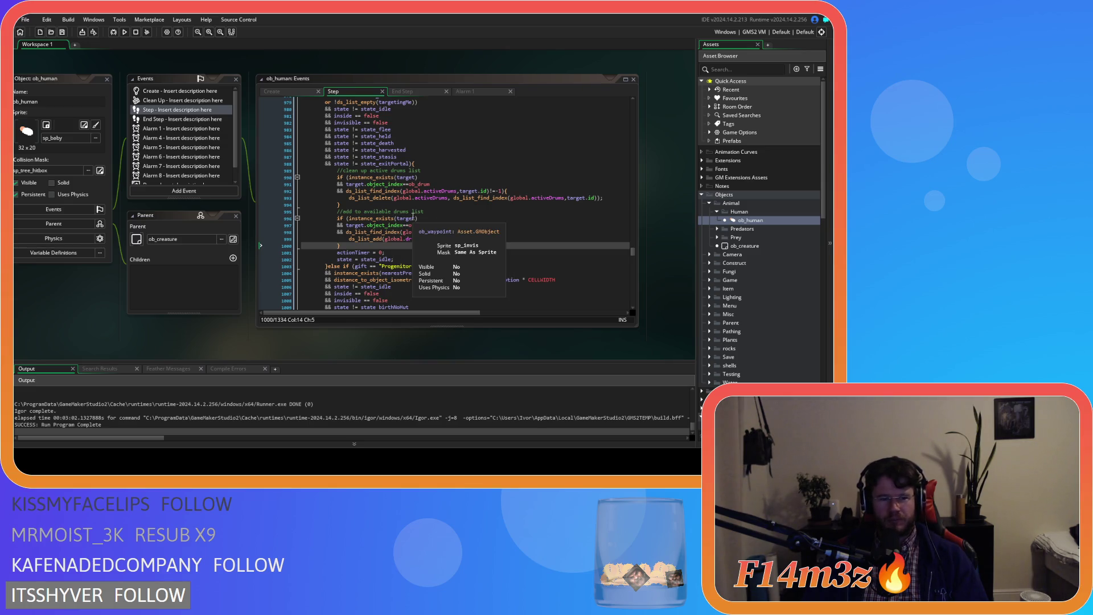
# Copy ob_human's Progenitor rBaby cleanup code, lines 1016–1021, and return to sc_fireSpread
pyautogui.scroll(-3, 413, 216)
pyautogui.scroll(3, 413, 216)
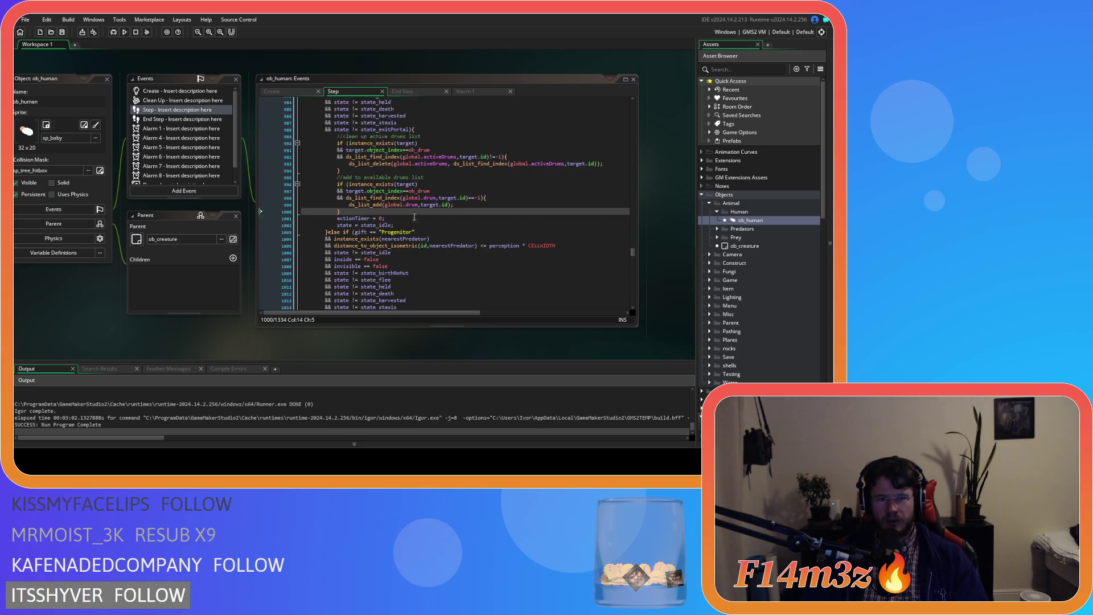
pyautogui.scroll(-8, 413, 219)
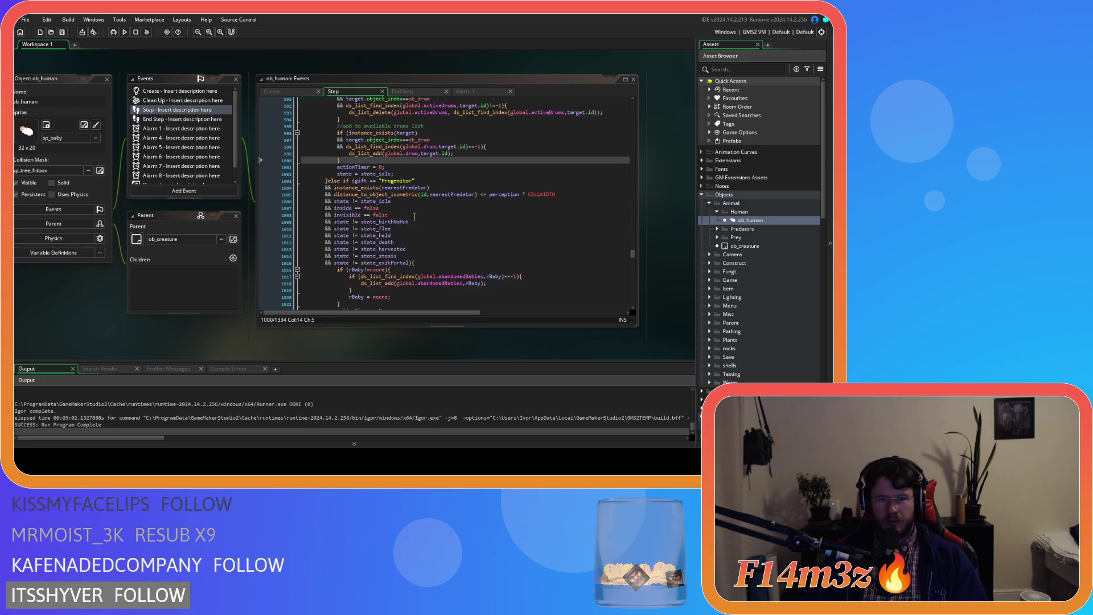
pyautogui.moveTo(359, 218); pyautogui.dragTo(336, 184)
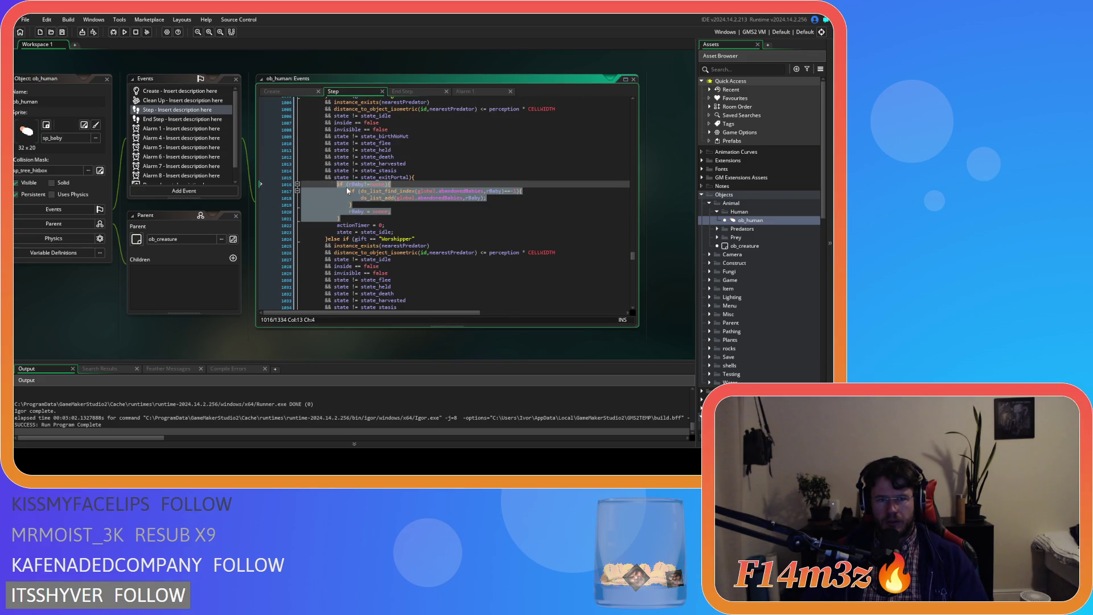
pyautogui.rightClick(377, 197)
pyautogui.click(393, 211)
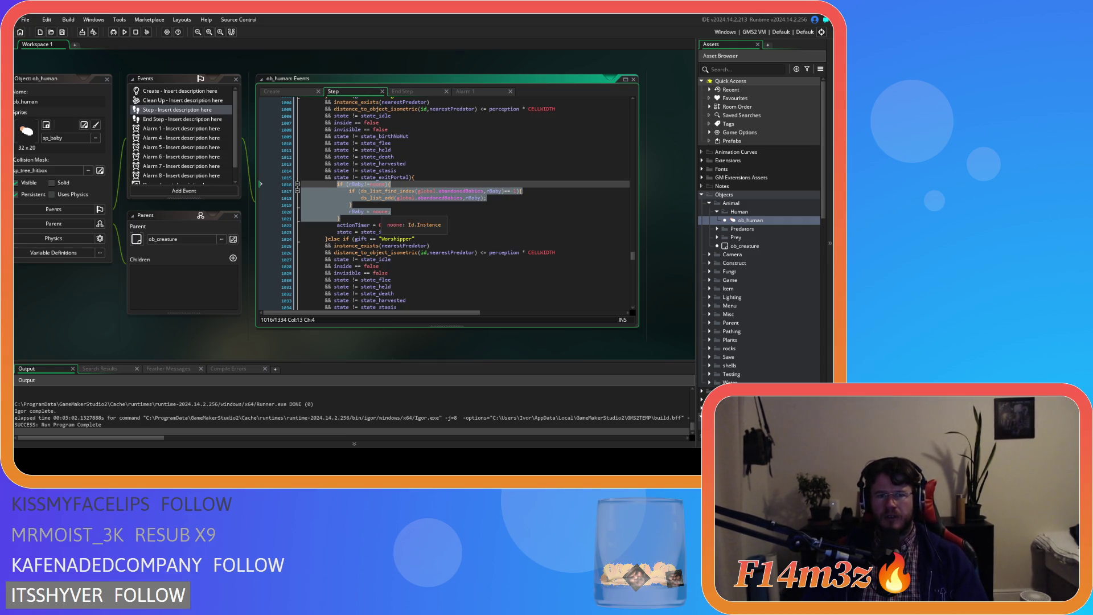
pyautogui.scroll(1, 381, 214)
pyautogui.scroll(-1, 410, 222)
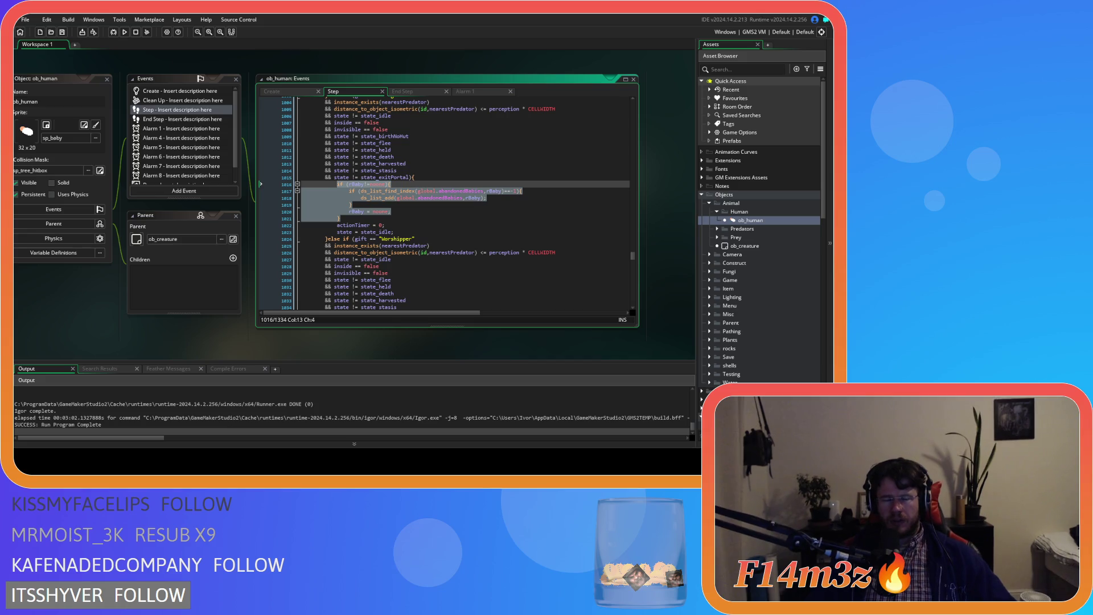
pyautogui.rightClick(415, 197)
pyautogui.press('Escape')
pyautogui.hotkey('ctrl', 'Tab')
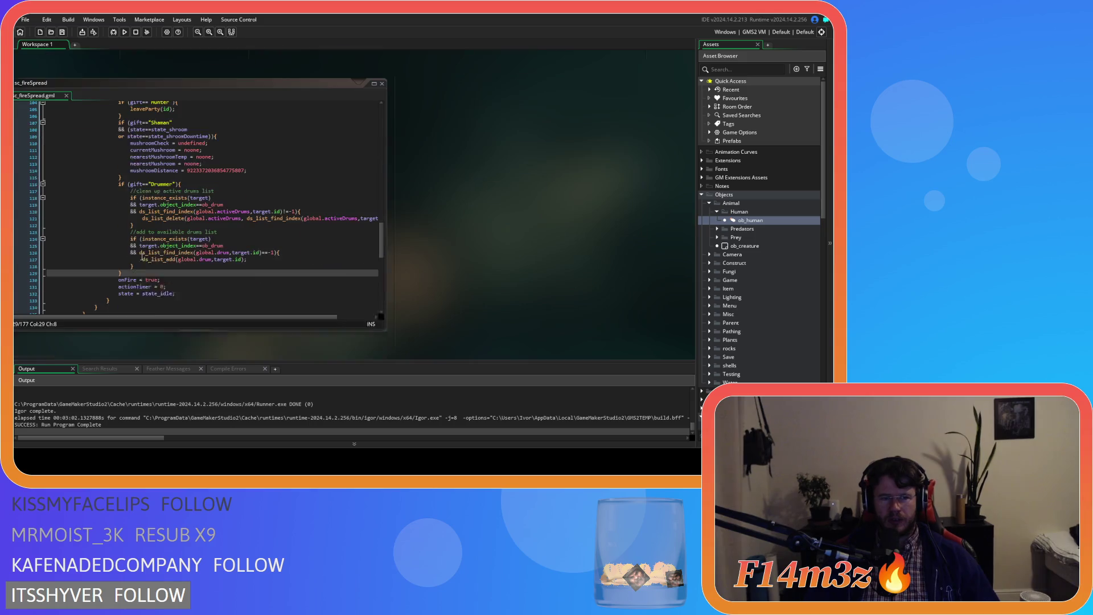
# Add a Progenitor gift check after the Drummer block and paste the rBaby code beneath, indented
pyautogui.click(139, 272)
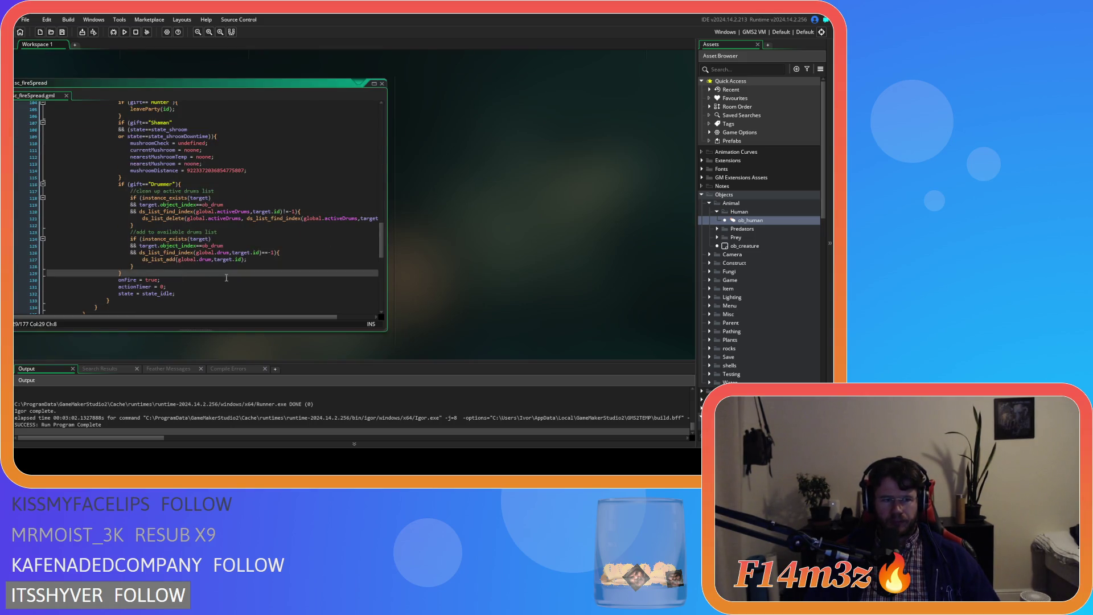
pyautogui.press('Return')
pyautogui.write('if (gif')
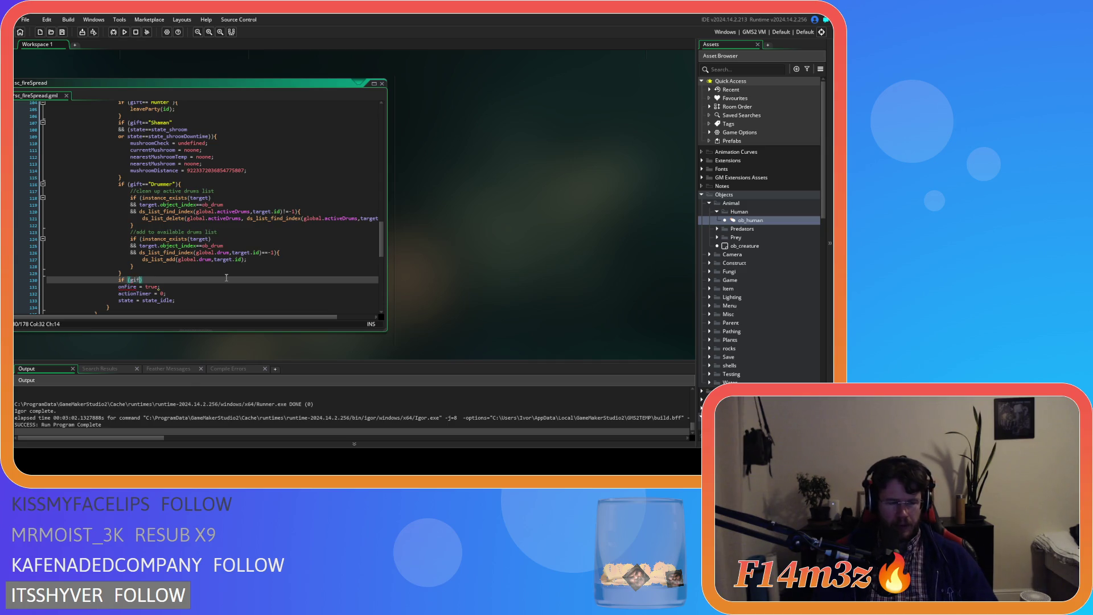
pyautogui.write('t==')
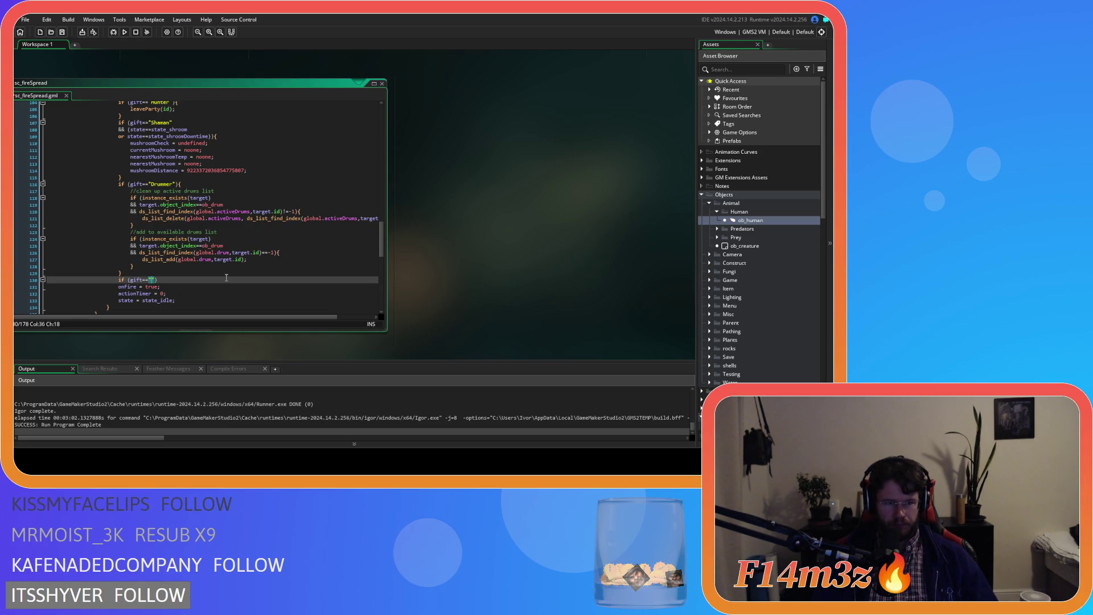
pyautogui.write('gen')
pyautogui.press('Return')
pyautogui.hotkey('ctrl', 'v')
pyautogui.scroll(-1, 175, 294)
pyautogui.moveTo(175, 276); pyautogui.dragTo(38, 252)
pyautogui.press('Tab')
pyautogui.press('Tab')
pyautogui.press('Tab')
pyautogui.press('Tab')
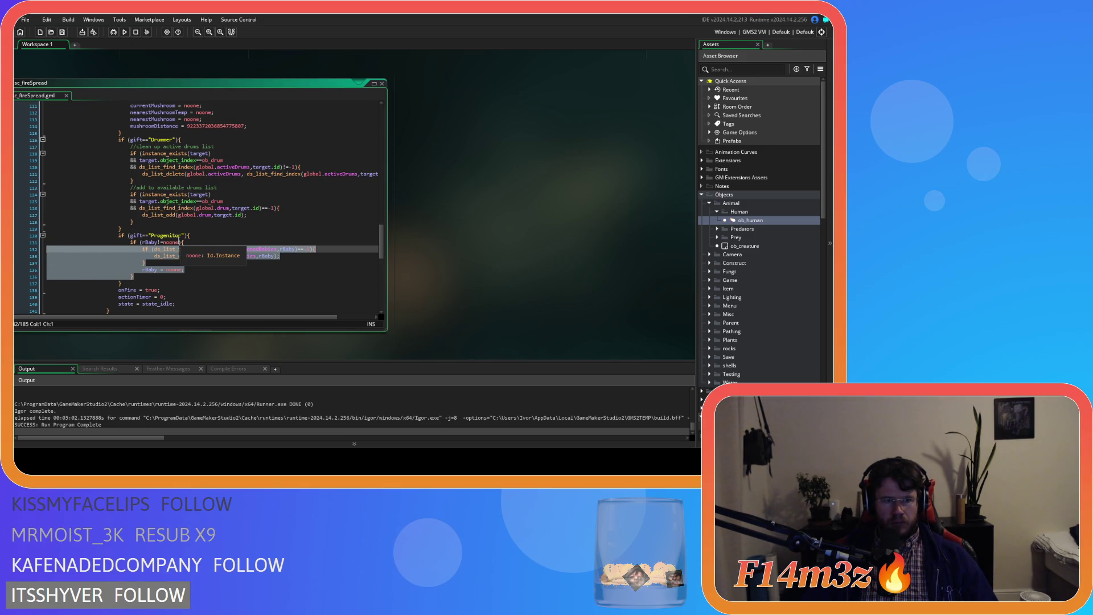
# Merge the Progenitor condition into the rBaby!=noone check with &&, removing extra braces and un-indenting
pyautogui.moveTo(186, 235); pyautogui.dragTo(130, 235)
pyautogui.press('BackSpace')
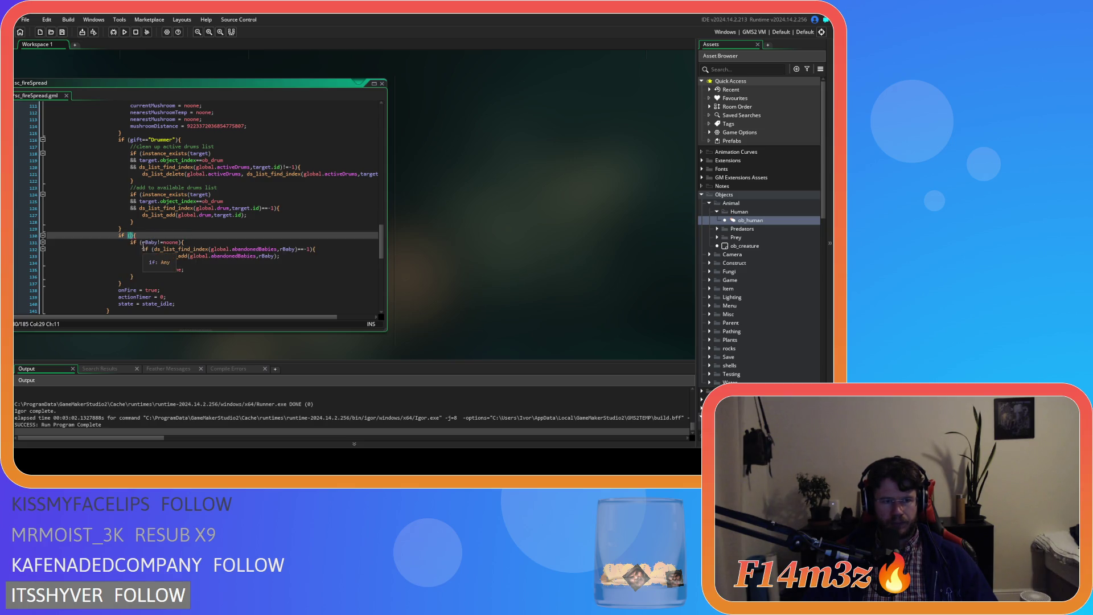
pyautogui.click(142, 242)
pyautogui.hotkey('ctrl', 'v')
pyautogui.press('Return')
pyautogui.write('&&')
pyautogui.moveTo(136, 235); pyautogui.dragTo(47, 228)
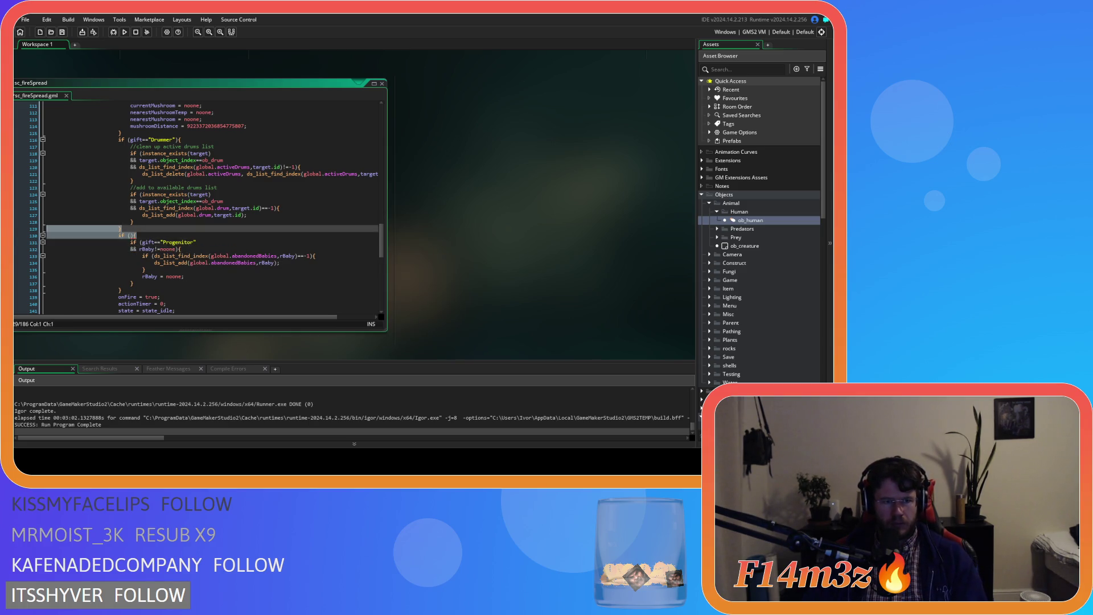
pyautogui.write('}')
pyautogui.moveTo(136, 279)
pyautogui.mouseDown()
pyautogui.moveTo(59, 264)
pyautogui.moveTo(46, 235)
pyautogui.mouseUp()
pyautogui.press('BackSpace')
pyautogui.hotkey('shift', 'Tab')
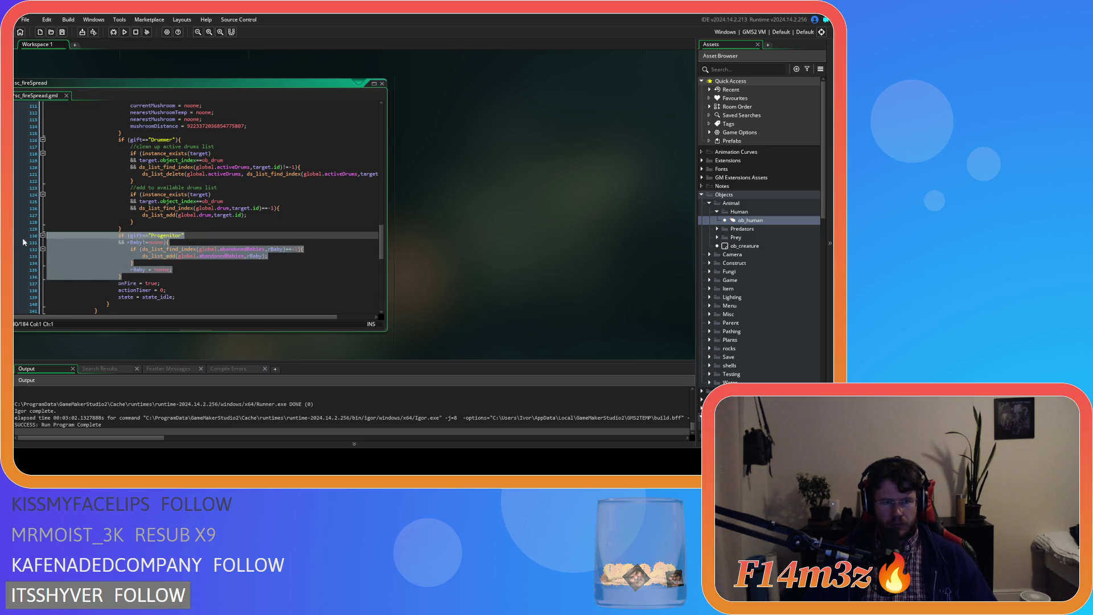
pyautogui.click(152, 256)
pyautogui.click(387, 215)
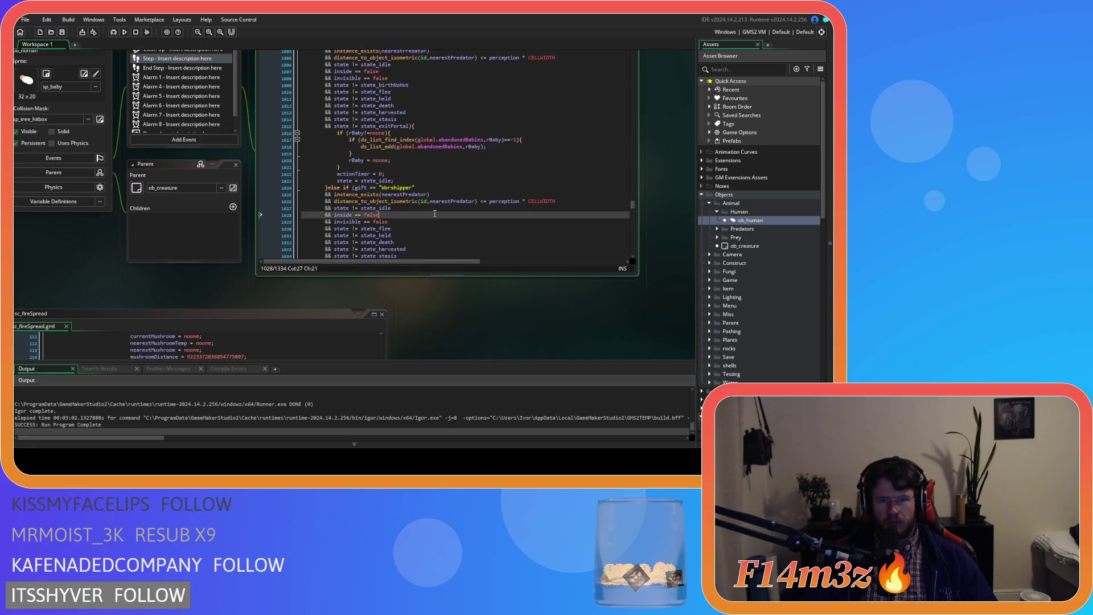
# Select and copy the worshipper cleanup code from ob_human's Step event
pyautogui.scroll(-8, 393, 224)
pyautogui.moveTo(354, 233); pyautogui.dragTo(333, 115)
pyautogui.rightClick(358, 149)
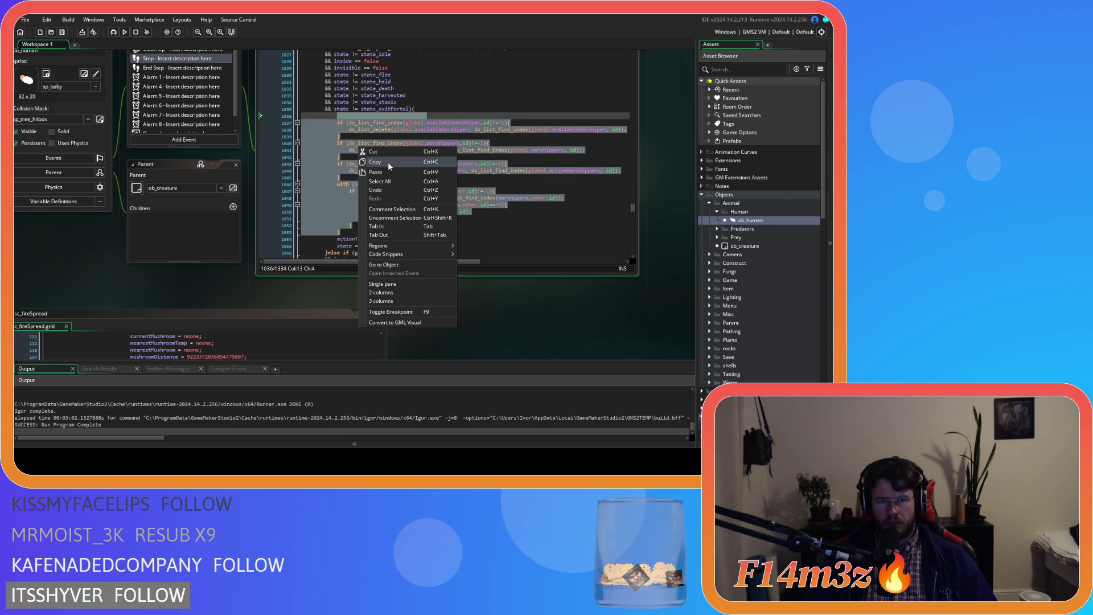
pyautogui.click(388, 162)
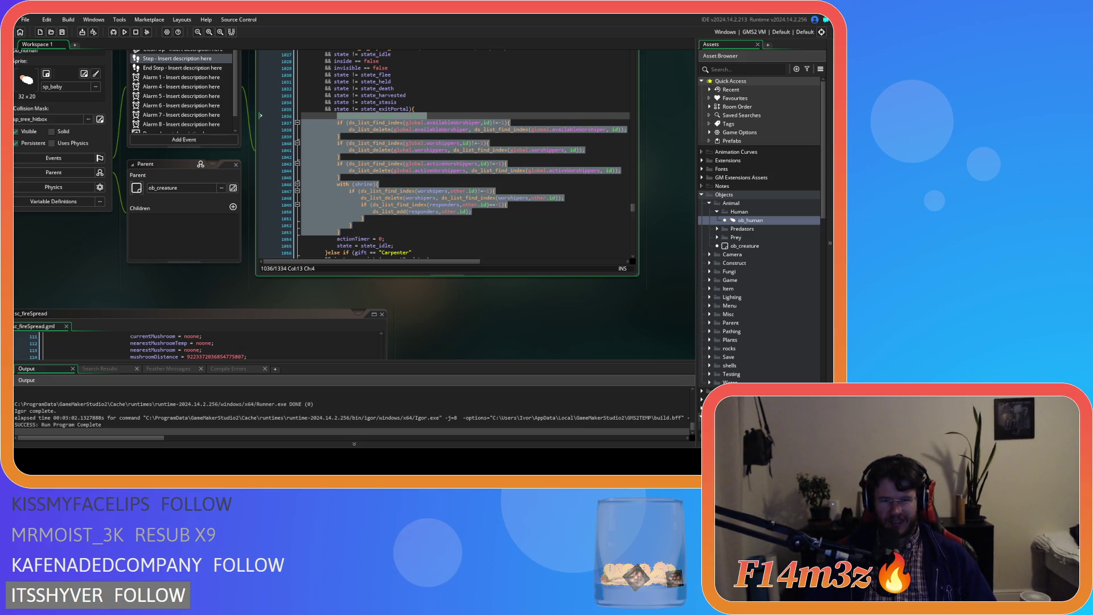
pyautogui.rightClick(385, 170)
pyautogui.click(413, 188)
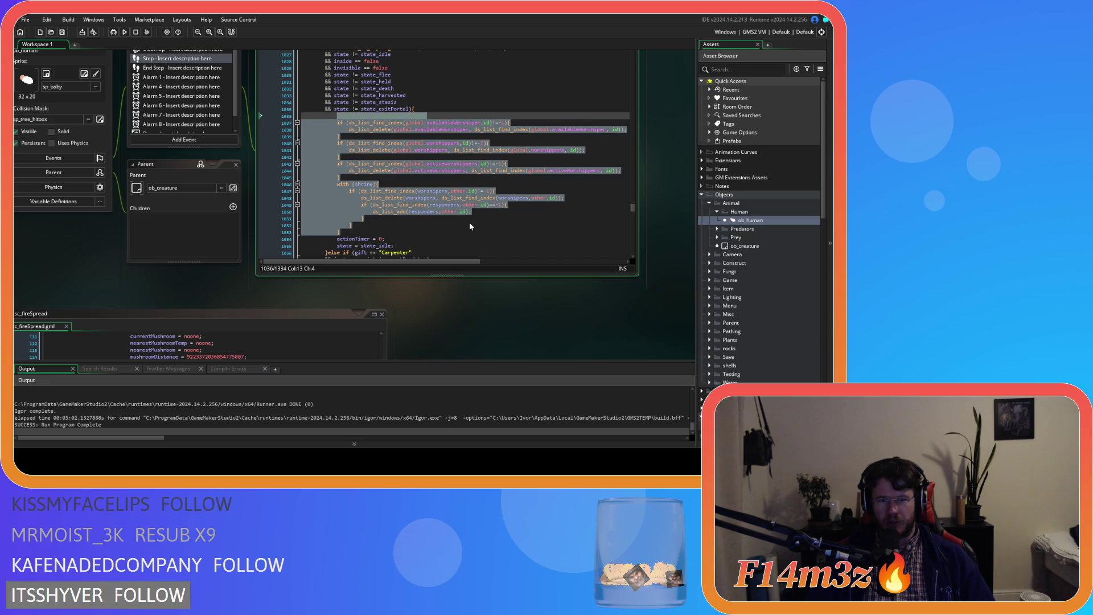
pyautogui.rightClick(411, 200)
pyautogui.click(435, 220)
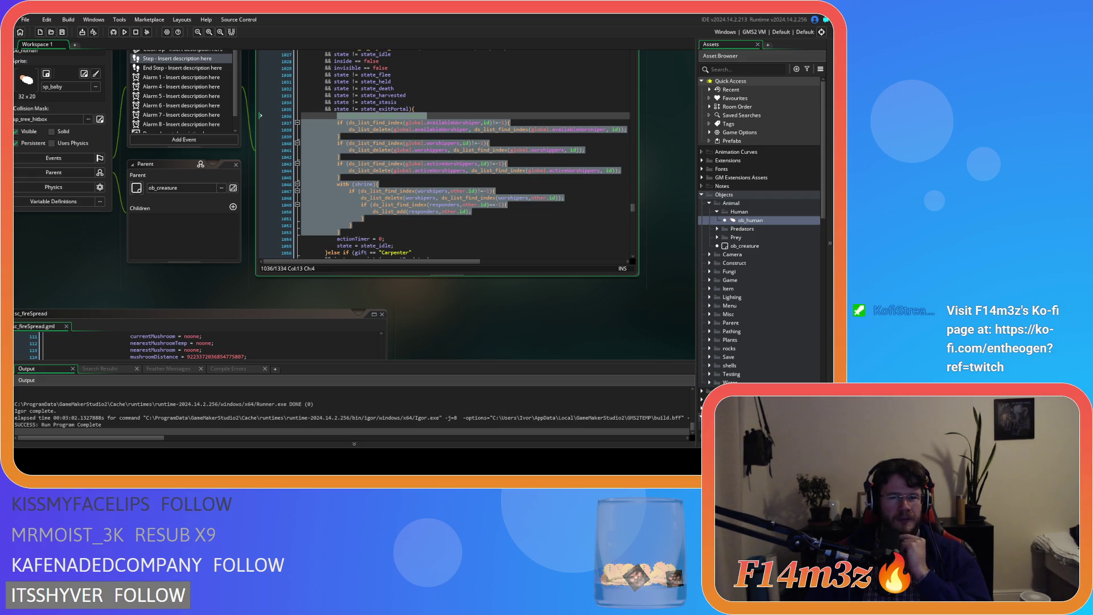
pyautogui.rightClick(349, 194)
pyautogui.click(323, 214)
pyautogui.scroll(-5, 134, 220)
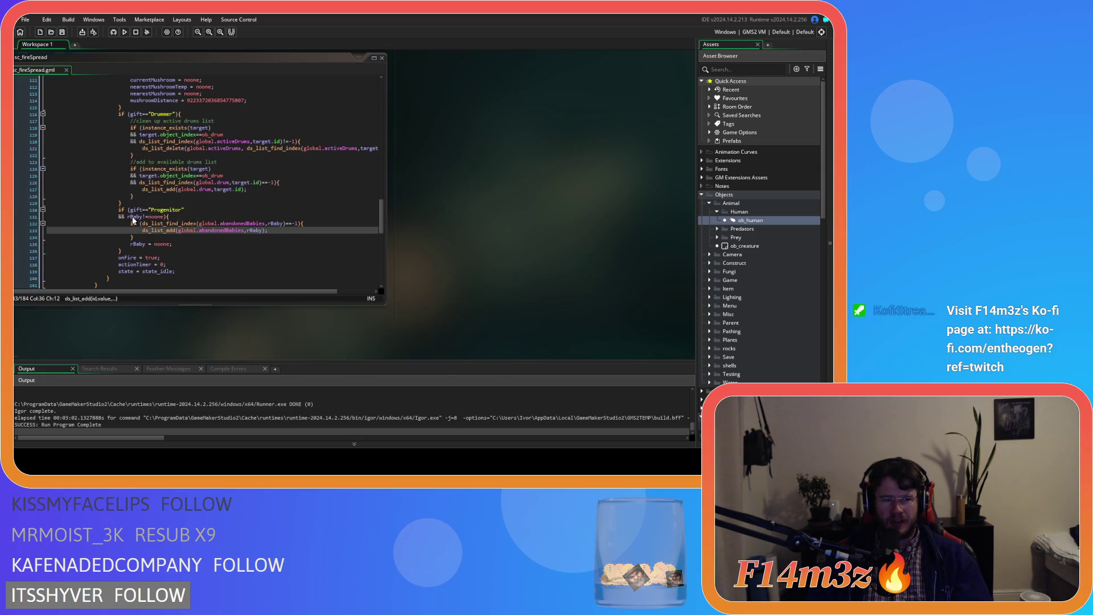
# Add a blank line after the Progenitor block and chain the Shaman, Drummer and Progenitor checks as else if
pyautogui.click(143, 252)
pyautogui.press('Return')
pyautogui.scroll(5, 115, 158)
pyautogui.press('BackSpace')
pyautogui.press('BackSpace')
pyautogui.press('BackSpace')
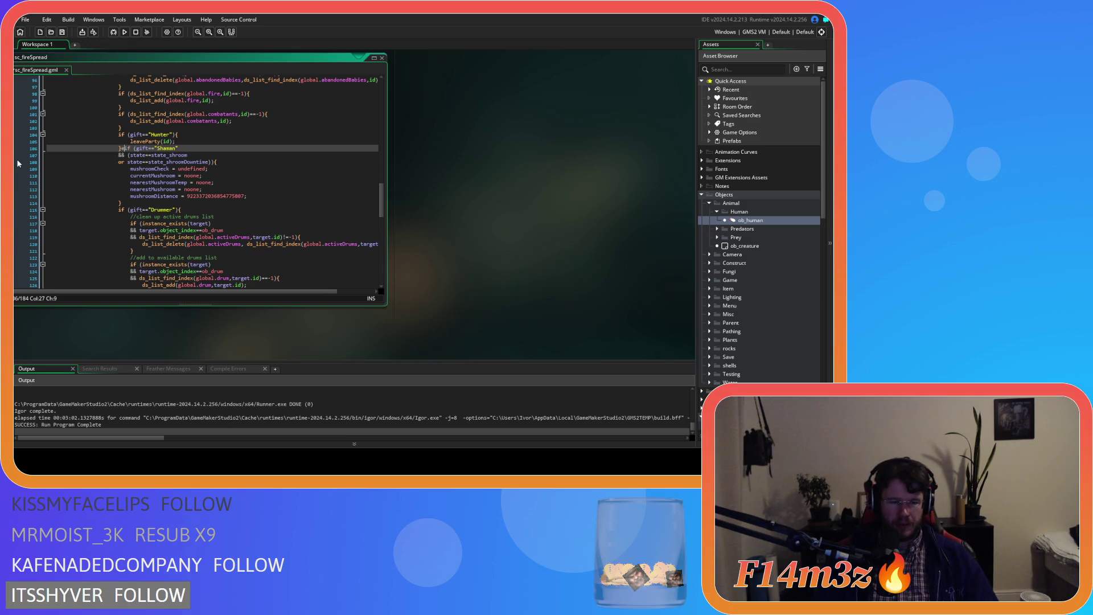
pyautogui.write('else')
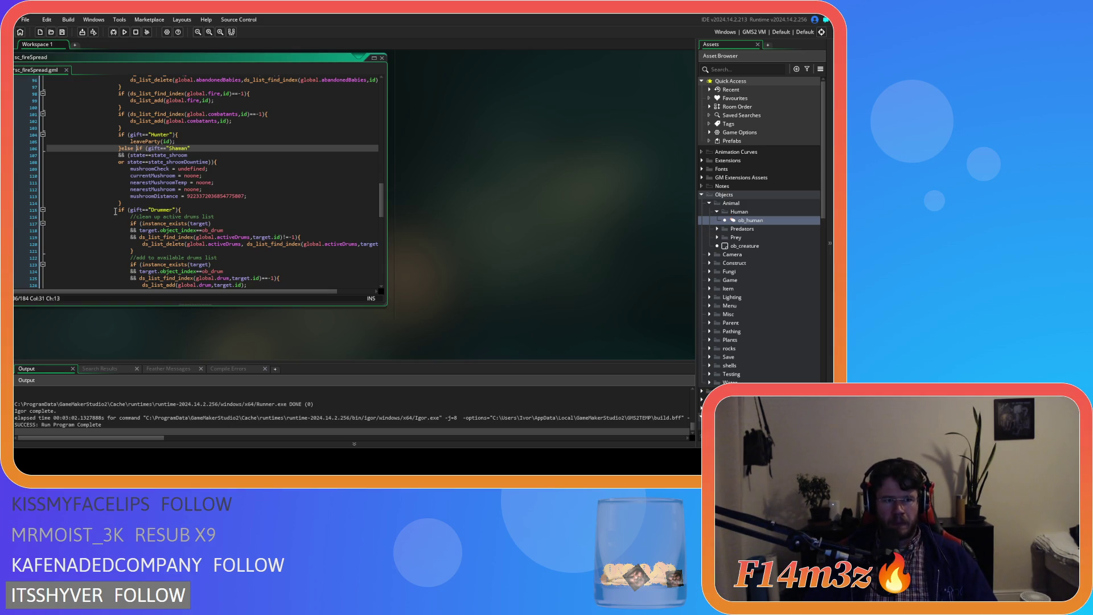
pyautogui.click(115, 211)
pyautogui.press('BackSpace')
pyautogui.press('BackSpace')
pyautogui.press('BackSpace')
pyautogui.write('else')
pyautogui.scroll(-3, 107, 204)
pyautogui.click(116, 234)
pyautogui.press('BackSpace')
pyautogui.press('BackSpace')
pyautogui.press('BackSpace')
pyautogui.write('else if (gift=="Progenitor')
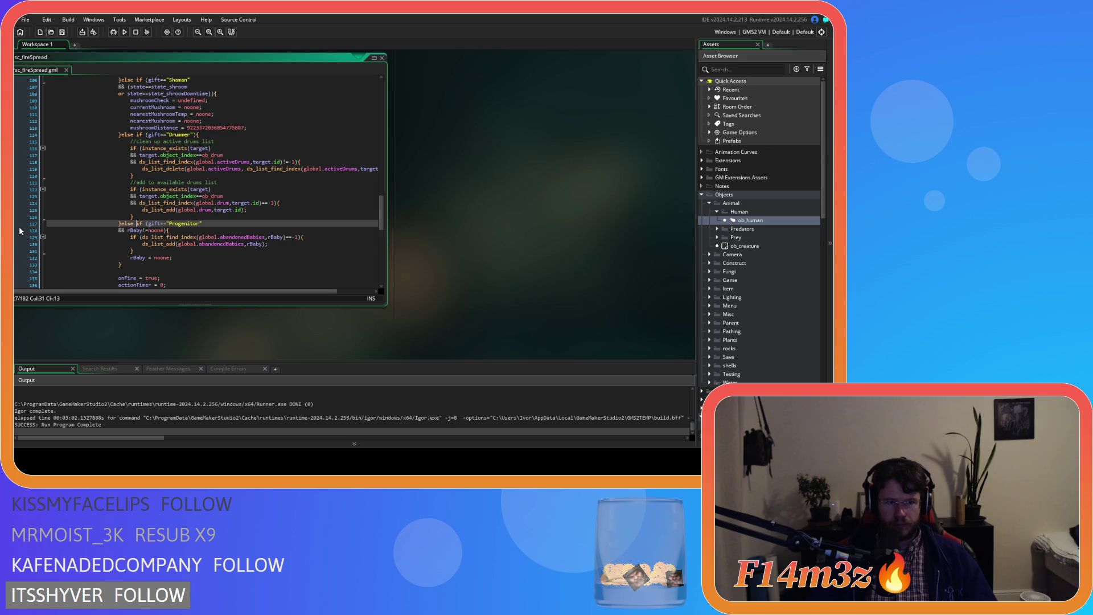
# Undo the else-if changes, leaving the gift checks as separate if statements
pyautogui.scroll(3, 35, 214)
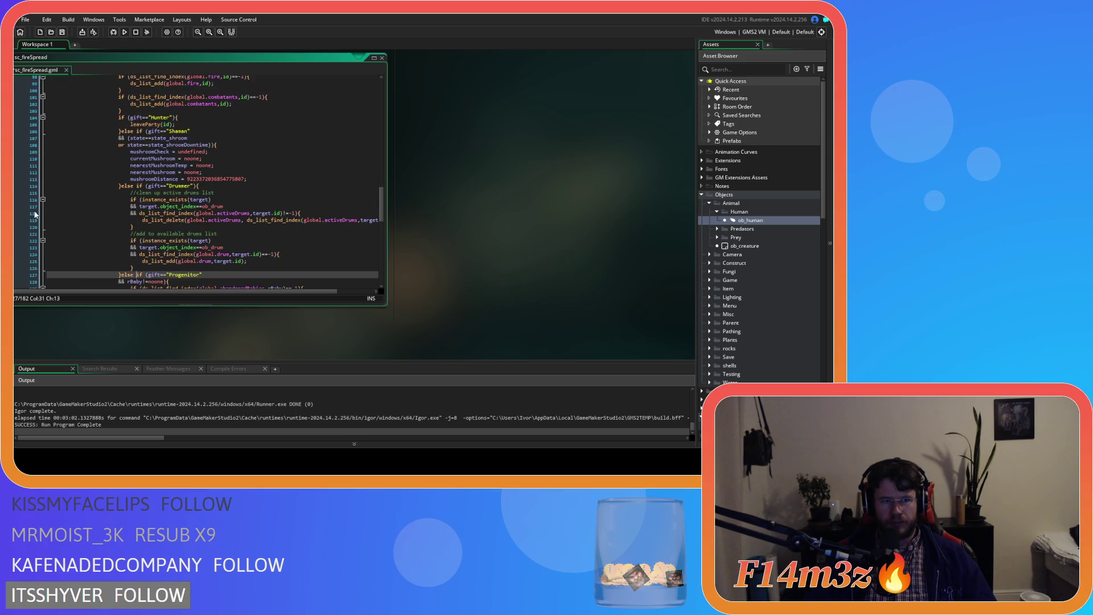
pyautogui.scroll(-2, 35, 214)
pyautogui.hotkey('ctrl', 'z')
pyautogui.hotkey('ctrl', 'z')
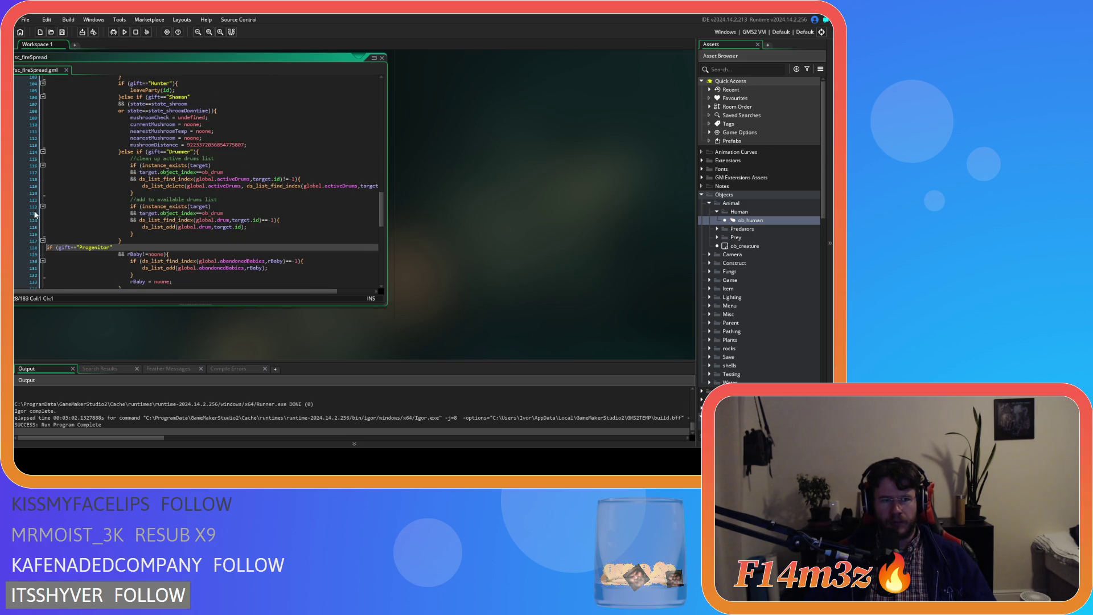
pyautogui.scroll(2, 35, 214)
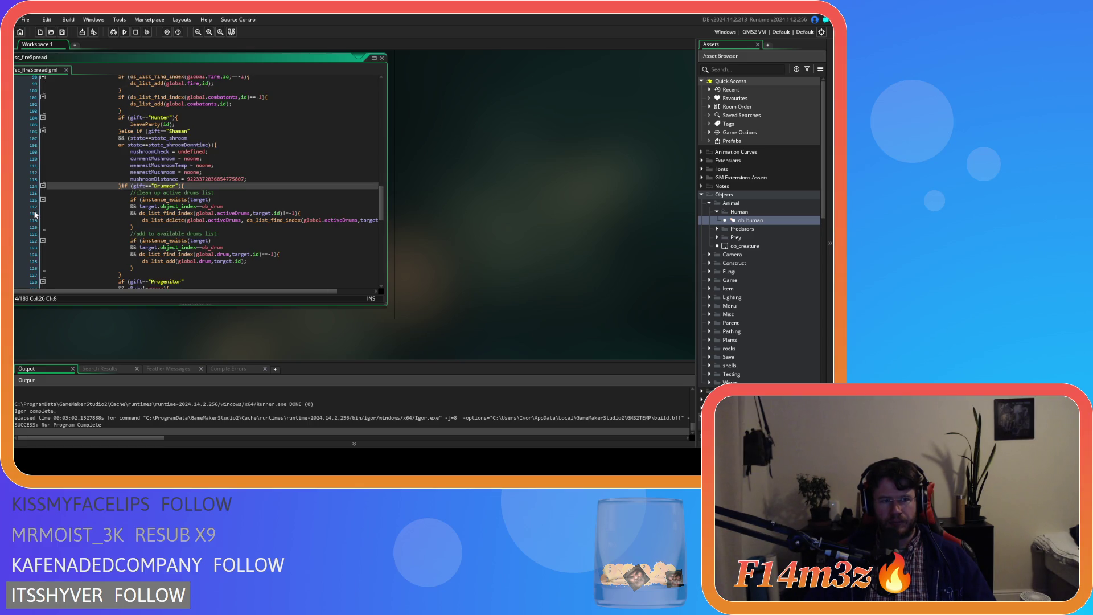
pyautogui.hotkey('ctrl', 'z')
pyautogui.hotkey('ctrl', 'z')
pyautogui.hotkey('ctrl', 'z')
pyautogui.hotkey('ctrl', 'z')
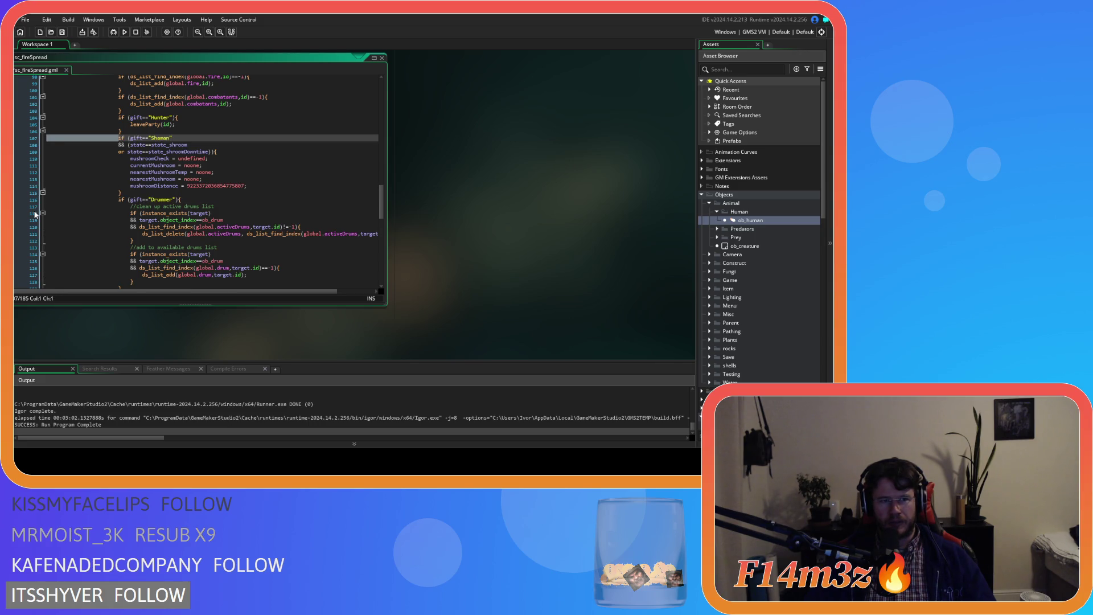
pyautogui.scroll(-6, 86, 222)
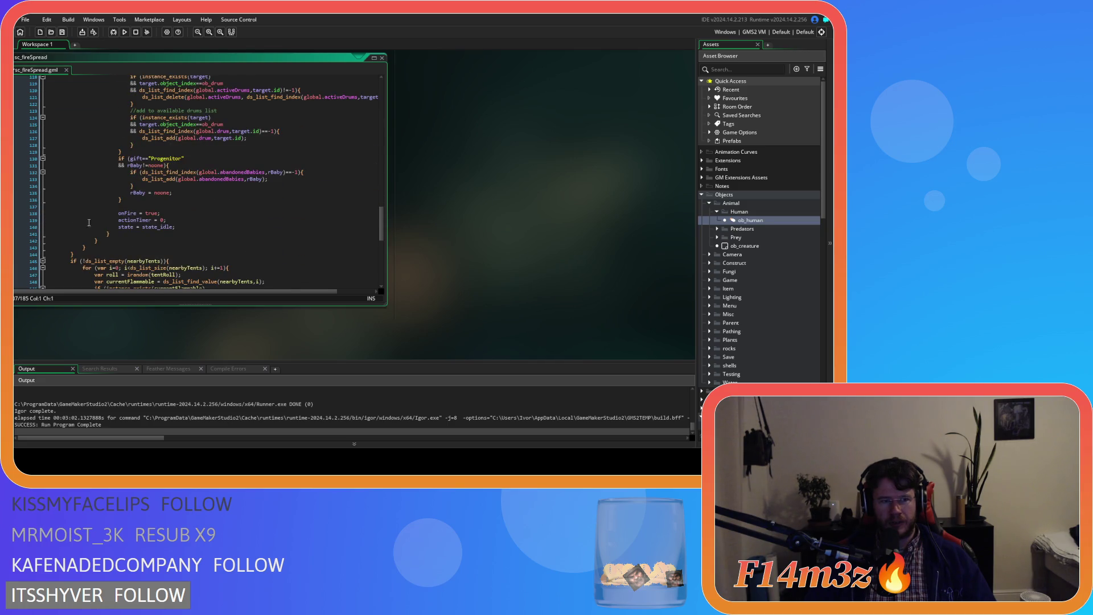
# Add an if (gift=="Worshipper"){ block and paste the worshipper cleanup code inside, indented
pyautogui.click(146, 205)
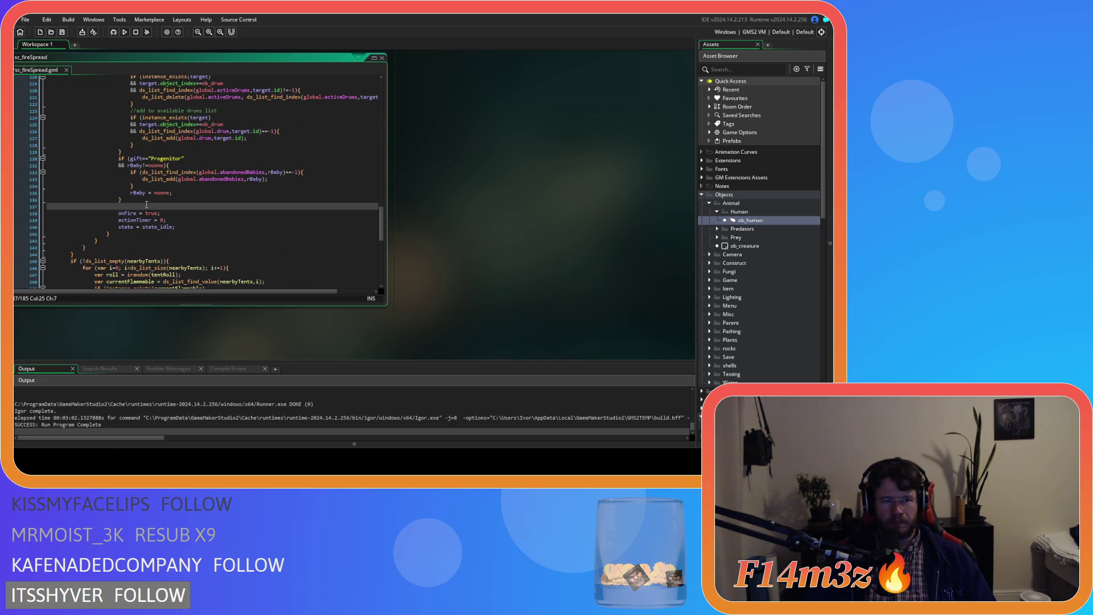
pyautogui.write('if (')
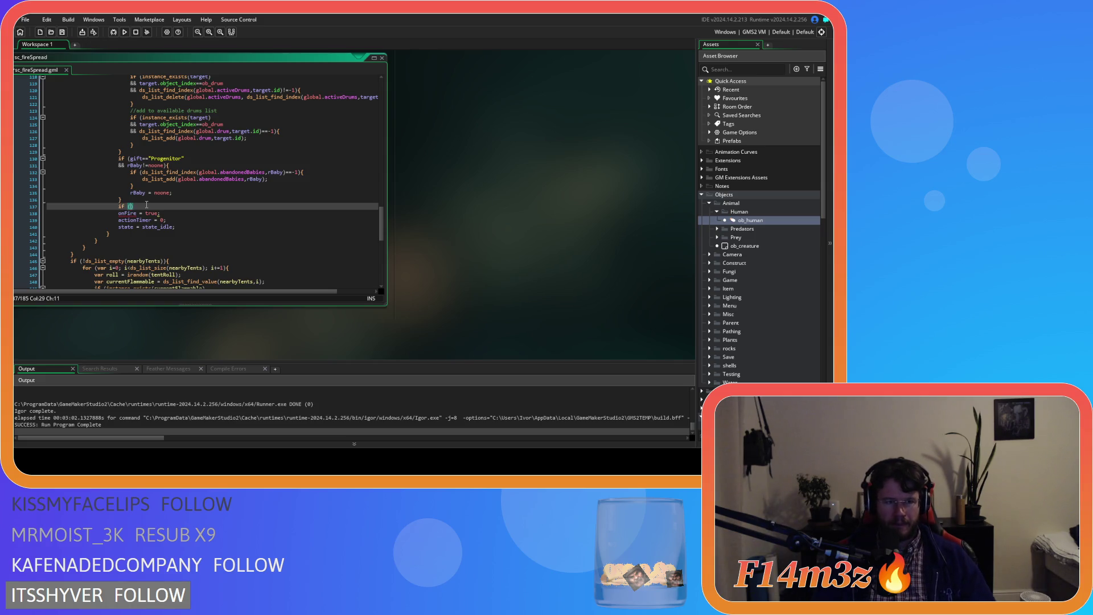
pyautogui.write('gift=="Worshipper')
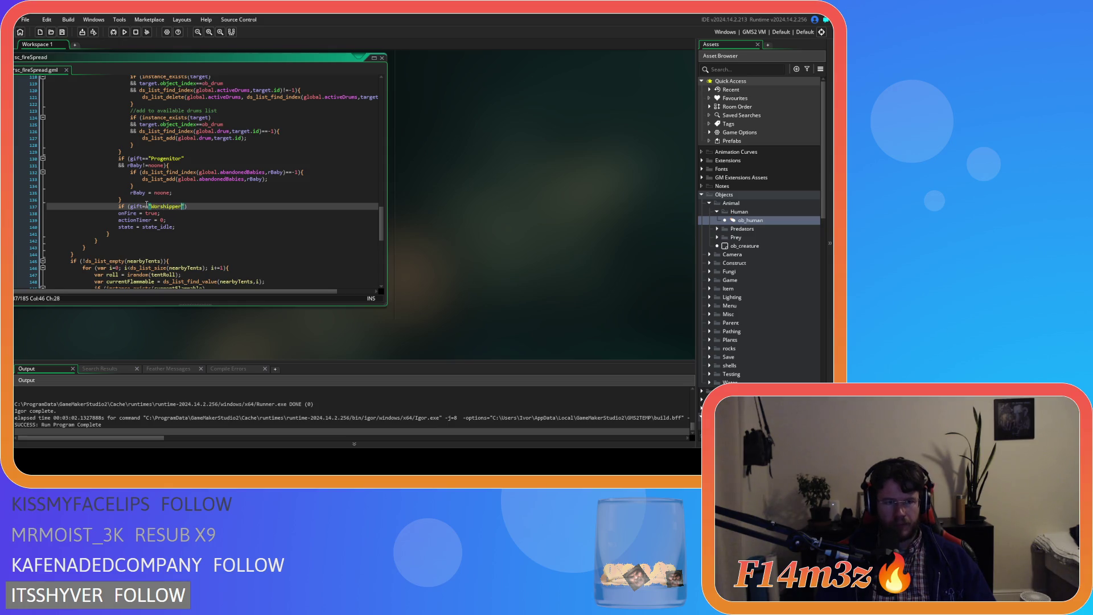
pyautogui.hotkey('ctrl', 'Tab')
pyautogui.scroll(3, 393, 266)
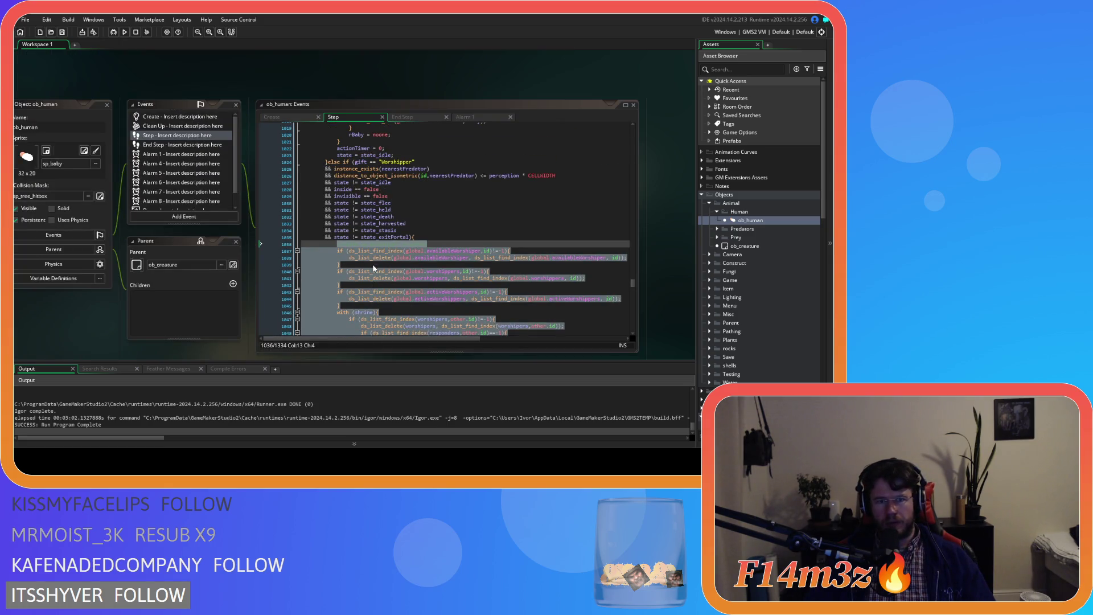
pyautogui.scroll(-1, 374, 268)
pyautogui.scroll(-3, 374, 268)
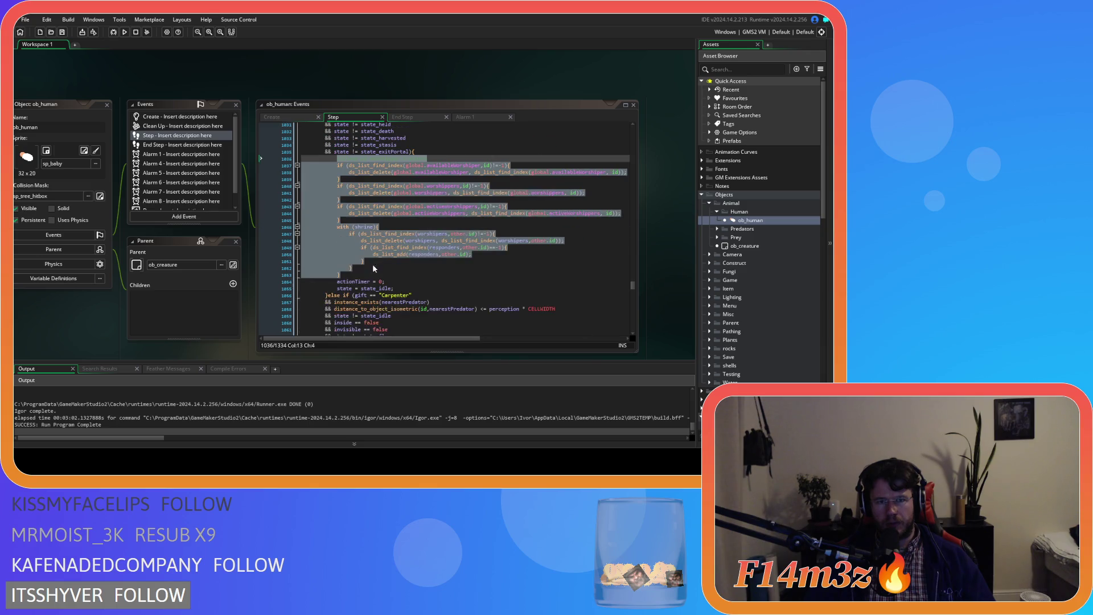
pyautogui.hotkey('ctrl', 'Tab')
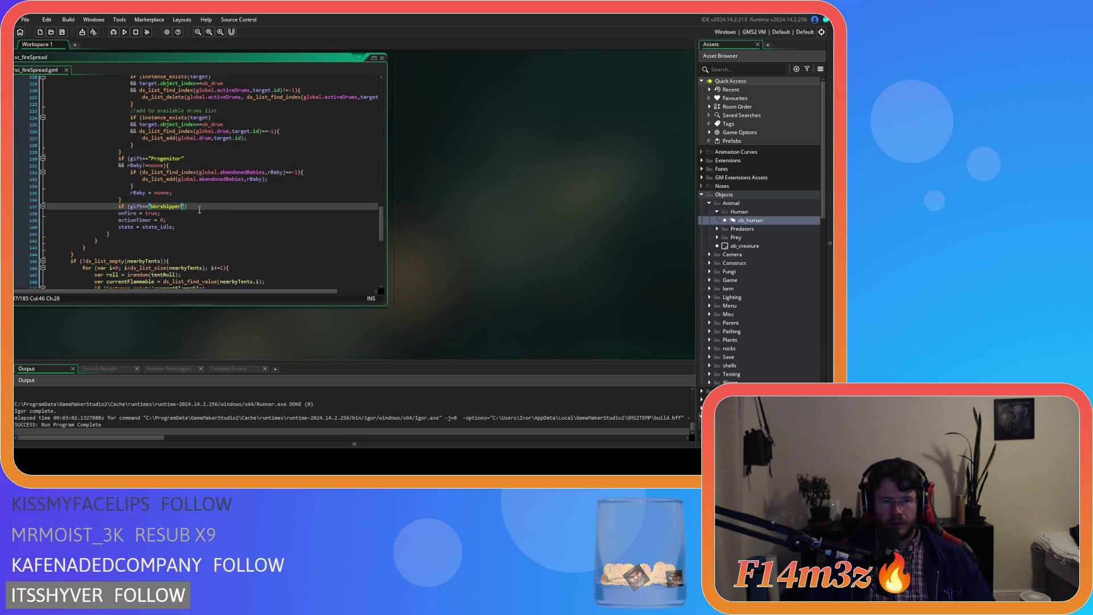
pyautogui.press('End')
pyautogui.write('{')
pyautogui.press('Return')
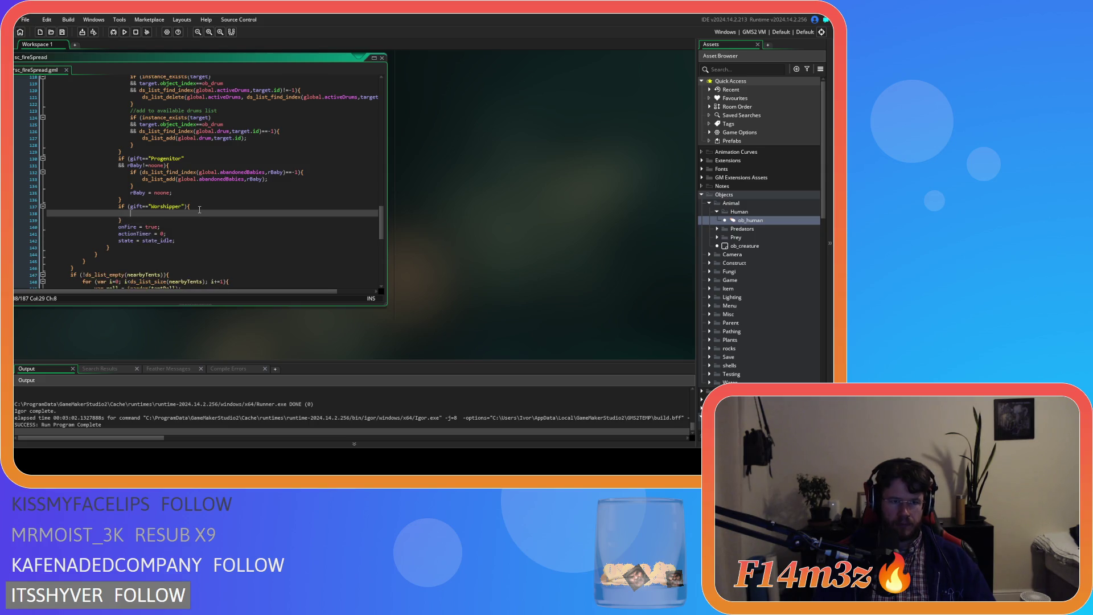
pyautogui.hotkey('ctrl', 'v')
pyautogui.moveTo(87, 285); pyautogui.dragTo(49, 176)
pyautogui.press('Tab')
pyautogui.press('Tab')
pyautogui.press('Tab')
pyautogui.click(193, 212)
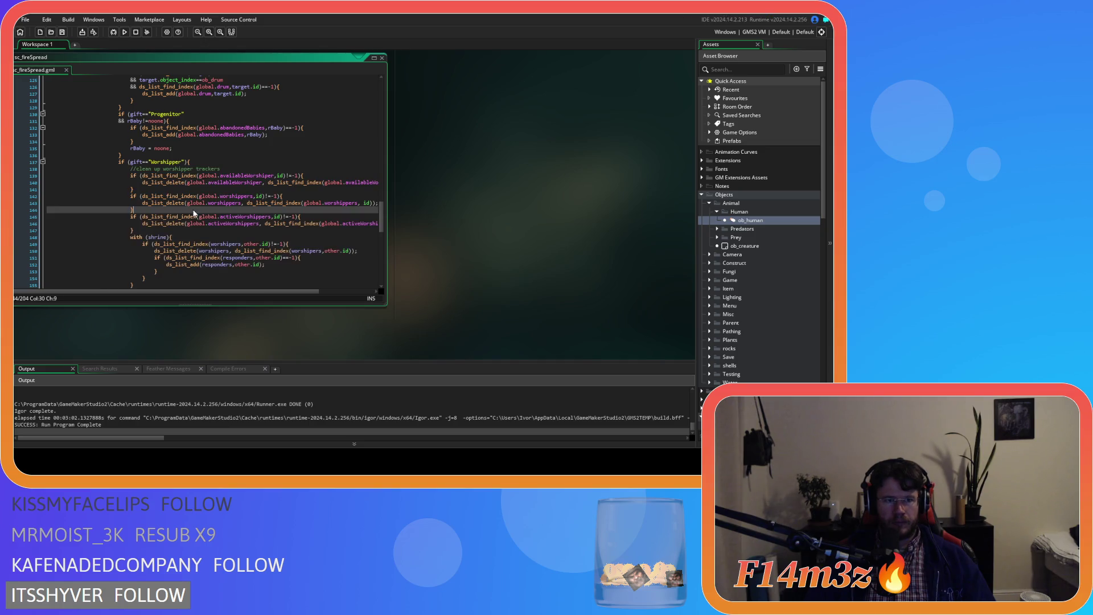
# Review the surrounding code and select the whole Worshipper block
pyautogui.scroll(8, 223, 218)
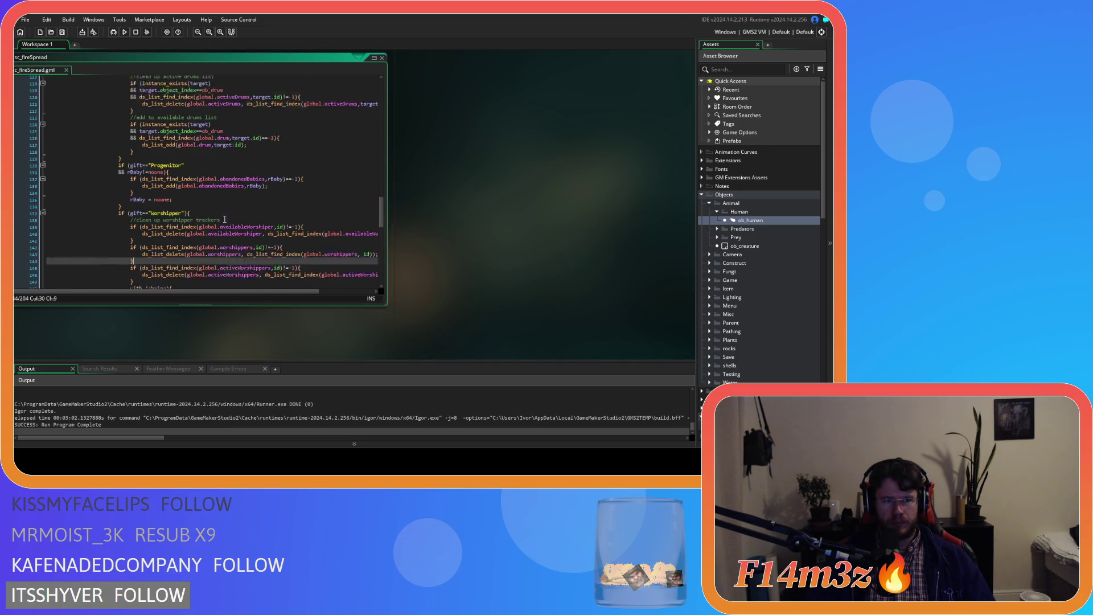
pyautogui.scroll(2, 226, 218)
pyautogui.scroll(5, 466, 238)
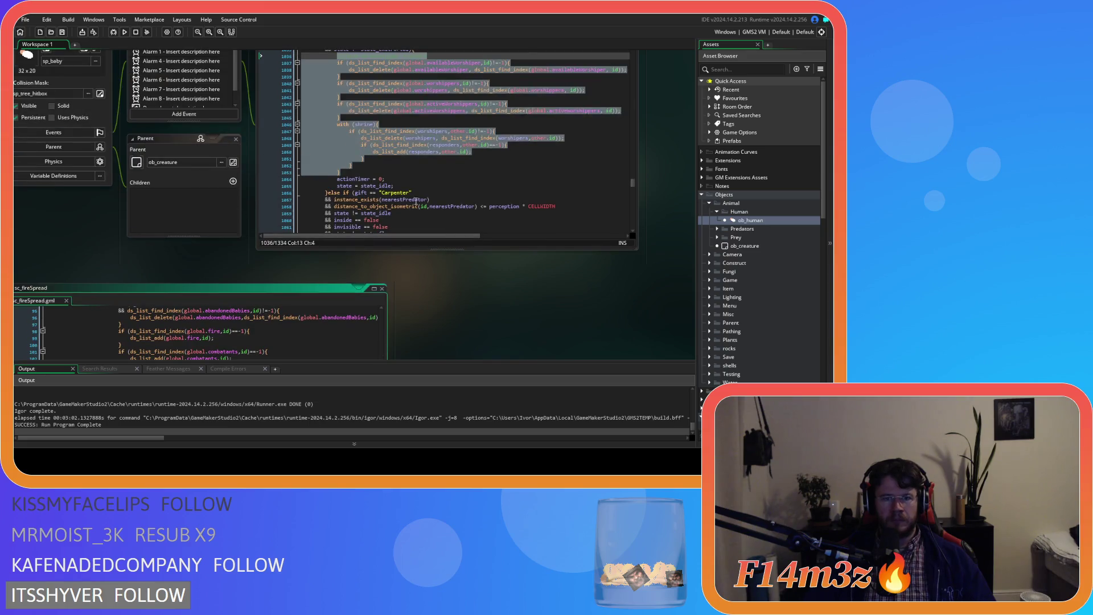
pyautogui.scroll(-9, 415, 200)
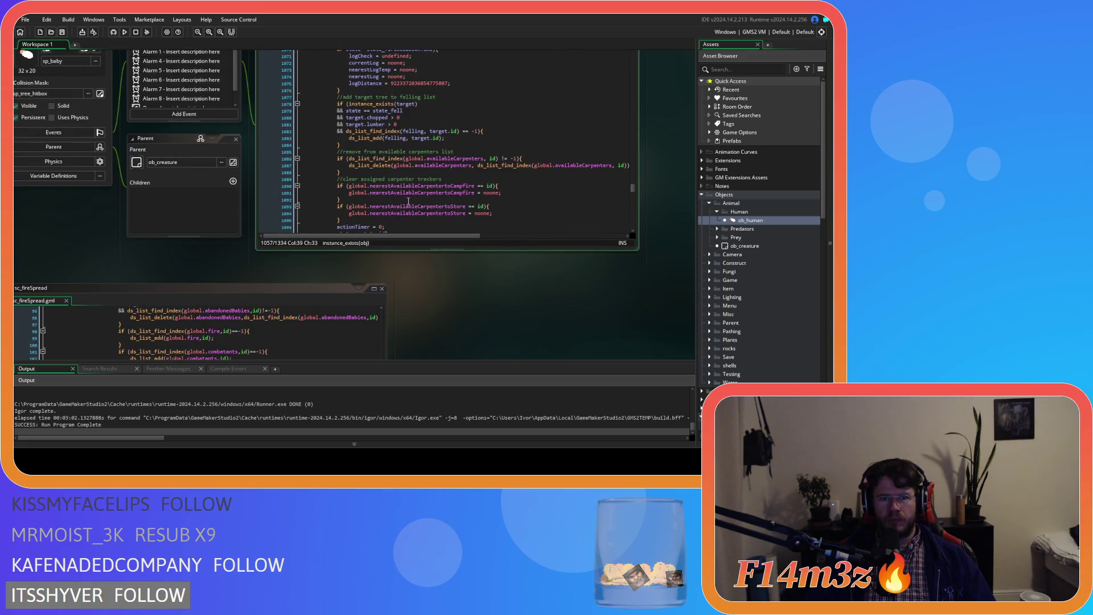
pyautogui.moveTo(345, 186)
pyautogui.mouseDown()
pyautogui.moveTo(325, 149)
pyautogui.moveTo(342, 108)
pyautogui.mouseUp()
pyautogui.scroll(-5, 480, 282)
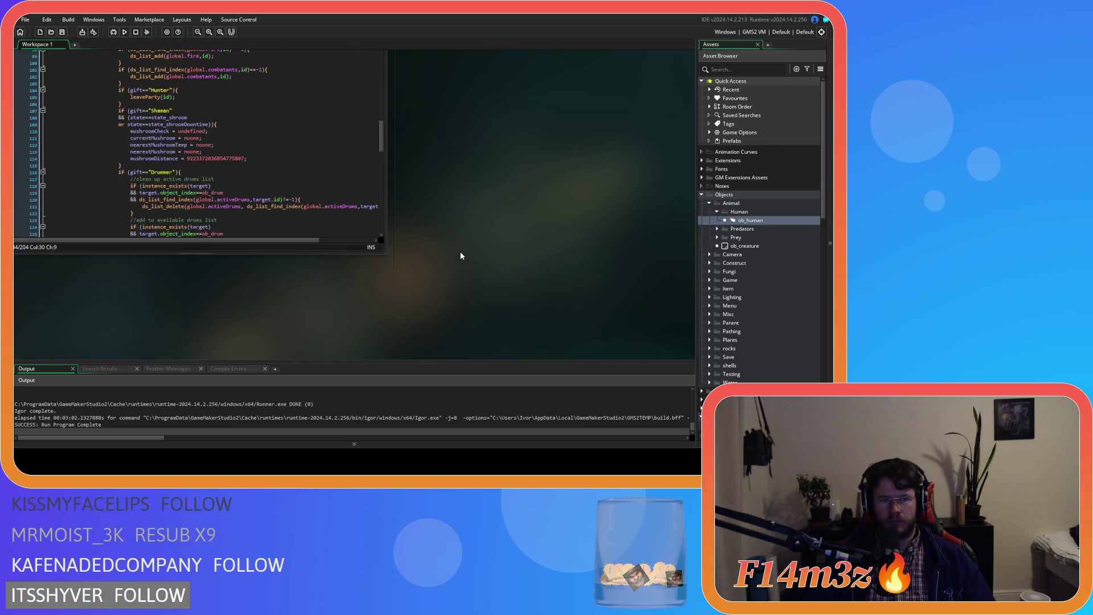
pyautogui.scroll(-12, 221, 196)
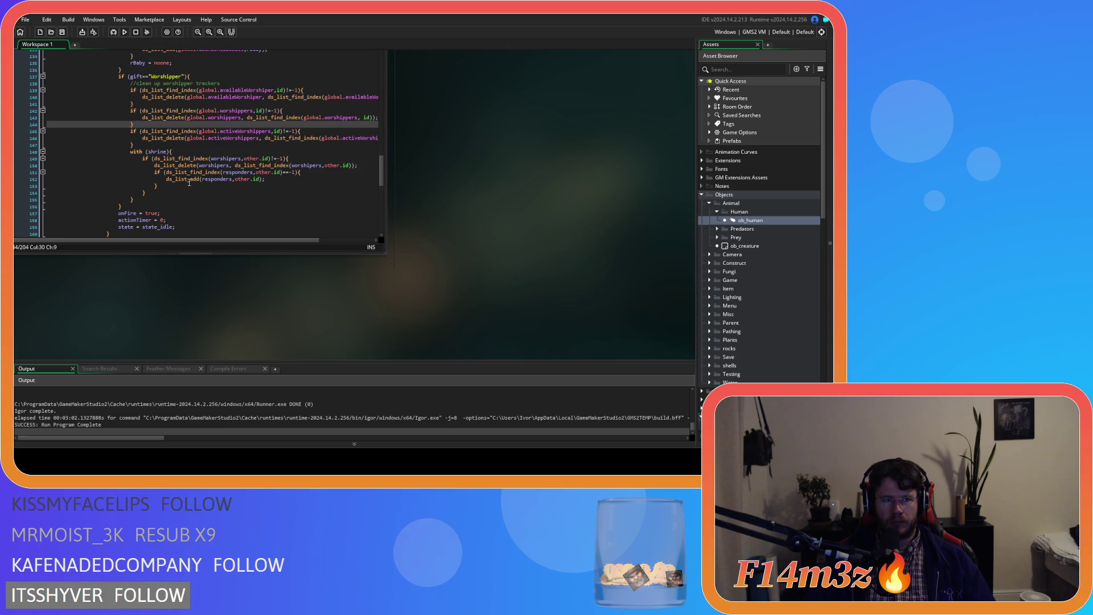
pyautogui.moveTo(125, 201); pyautogui.dragTo(117, 74)
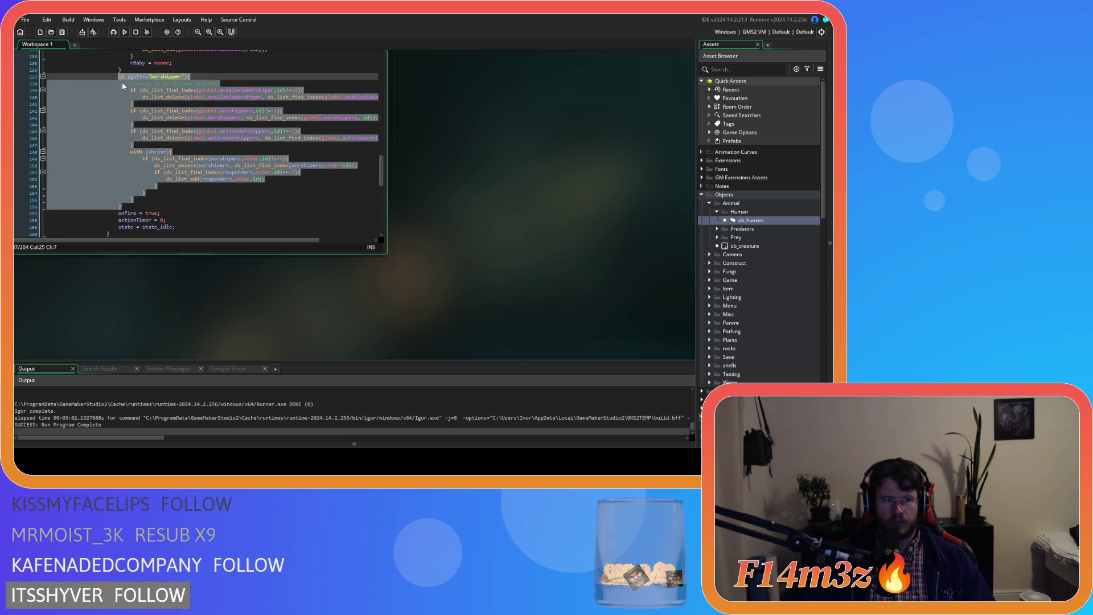
# Duplicate the Worshipper block, paste the copied carpenter cleanup code into it, and indent it
pyautogui.hotkey('ctrl', 'd')
pyautogui.scroll(8, 133, 156)
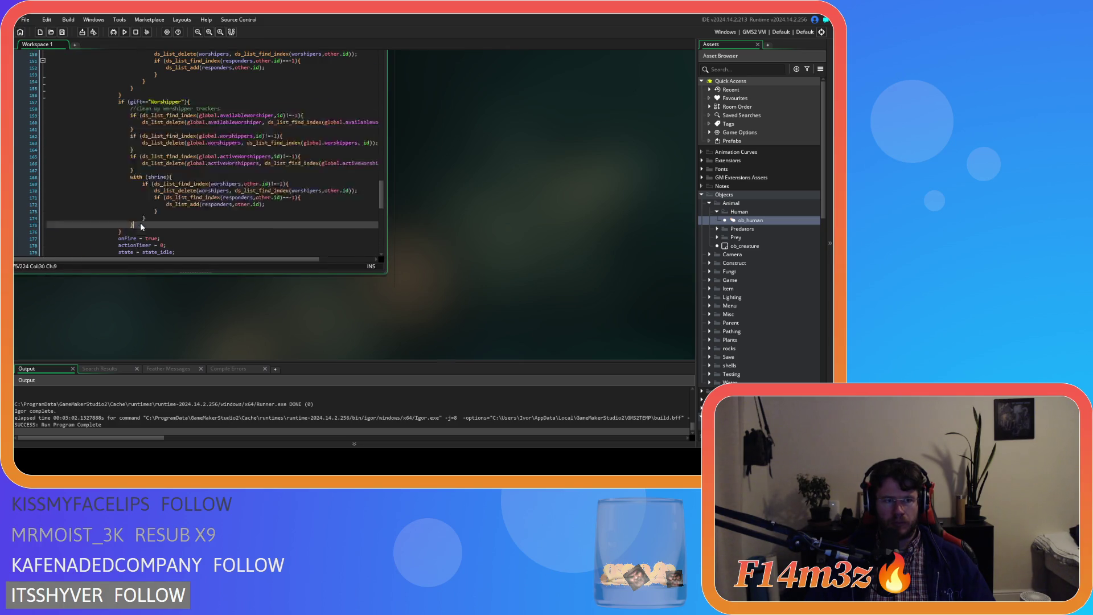
pyautogui.hotkey('ctrl', 'v')
pyautogui.scroll(-4, 91, 175)
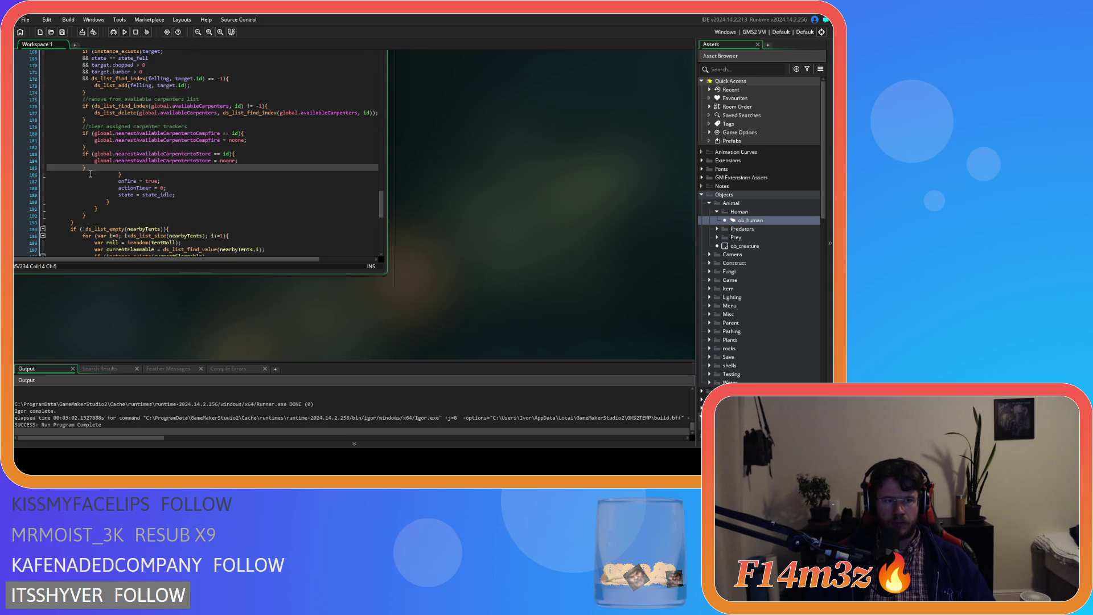
pyautogui.scroll(10, 91, 175)
pyautogui.moveTo(135, 252)
pyautogui.mouseDown()
pyautogui.moveTo(60, 135)
pyautogui.moveTo(62, 145)
pyautogui.mouseUp()
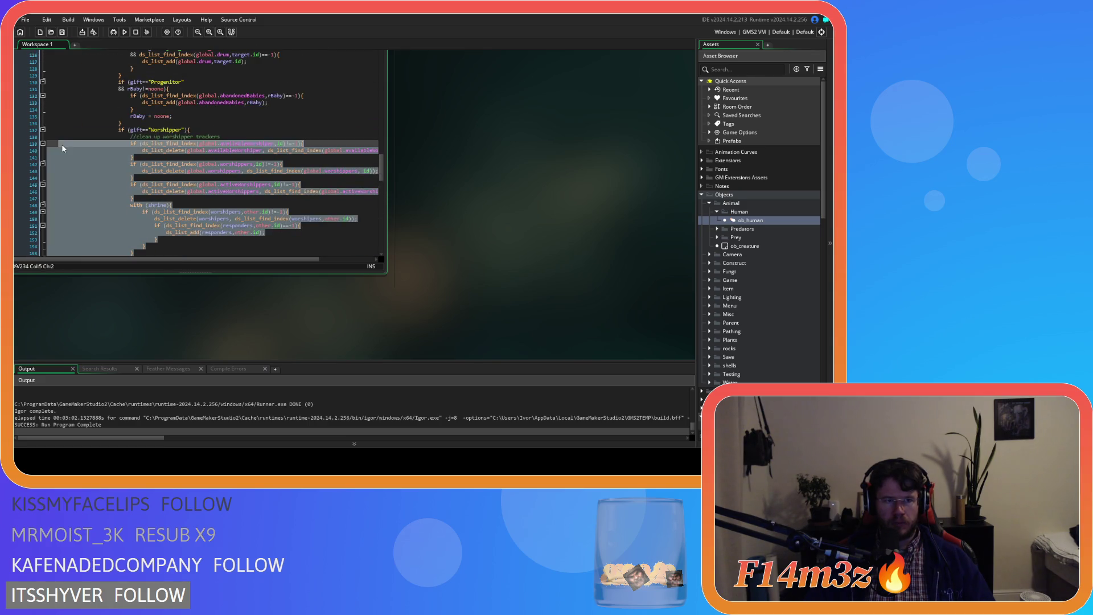
pyautogui.scroll(-5, 60, 163)
pyautogui.moveTo(148, 254)
pyautogui.mouseDown()
pyautogui.moveTo(61, 192)
pyautogui.moveTo(58, 124)
pyautogui.mouseUp()
pyautogui.scroll(-2, 61, 193)
pyautogui.press('Tab')
# Rename the duplicated block's condition from Worshipper to Carpenter
pyautogui.doubleClick(167, 113)
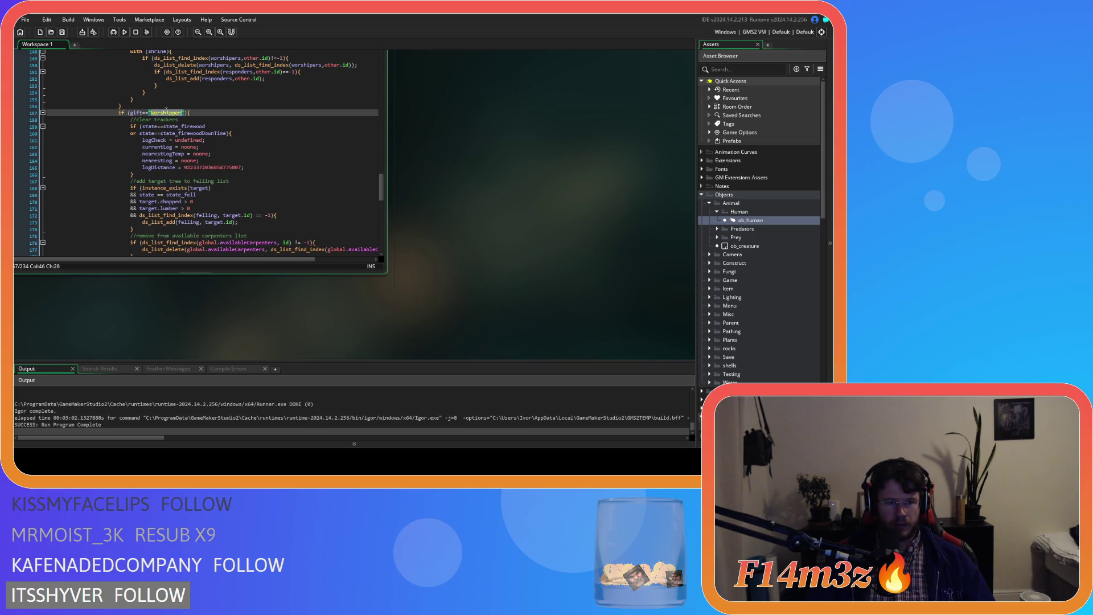
pyautogui.write('Carpenter')
pyautogui.scroll(-6, 250, 167)
pyautogui.scroll(5, 250, 167)
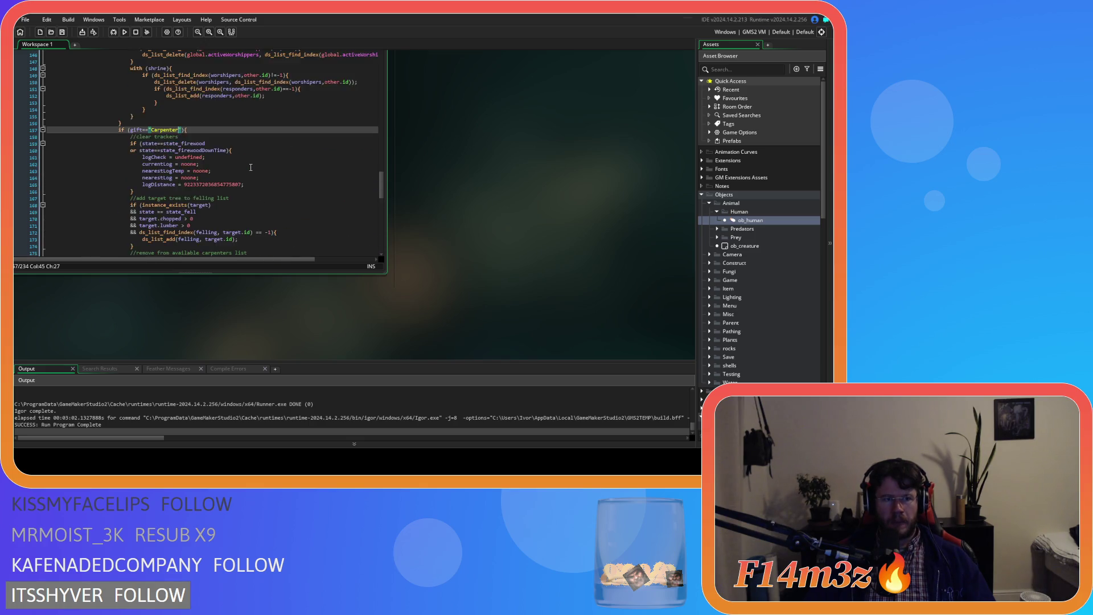
pyautogui.scroll(4, 424, 192)
# Copy the if(fire!=noone) fire-release block from ob_human's Step event
pyautogui.scroll(4, 473, 235)
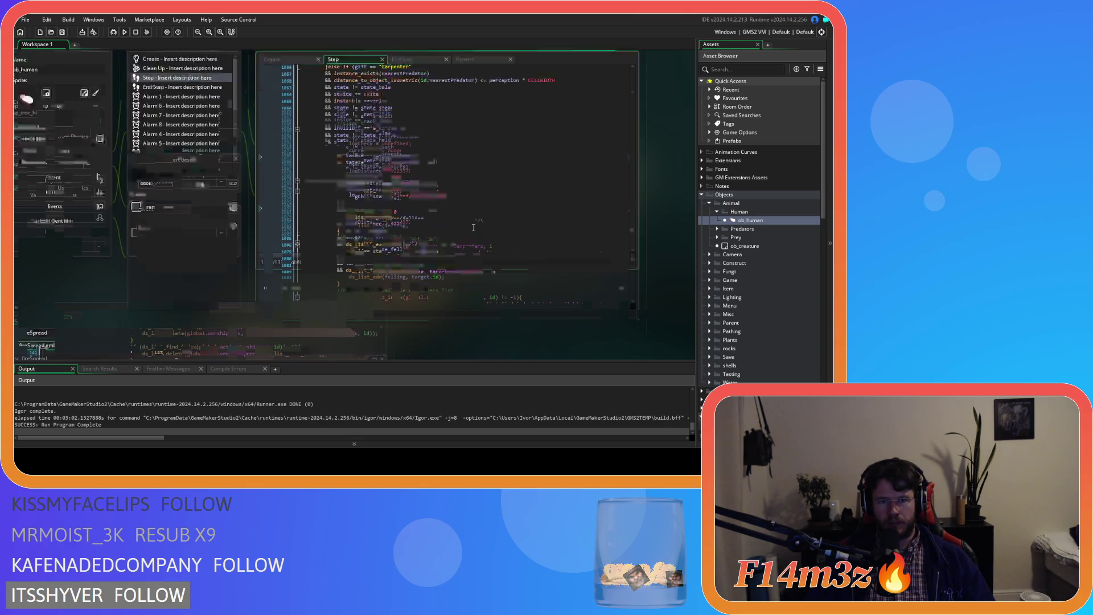
pyautogui.scroll(-13, 452, 202)
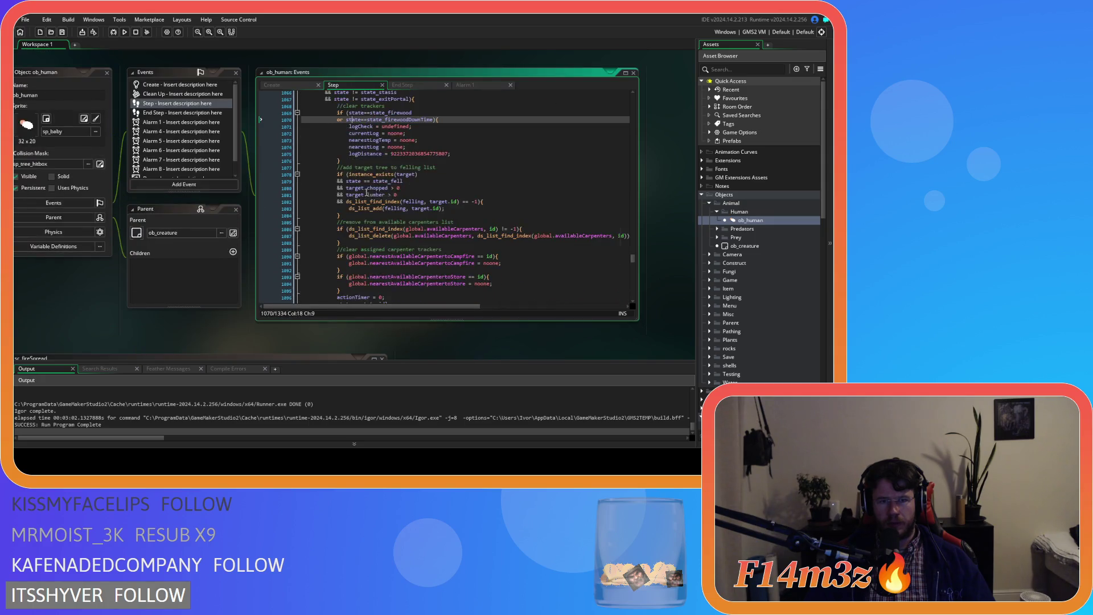
pyautogui.scroll(-3, 426, 201)
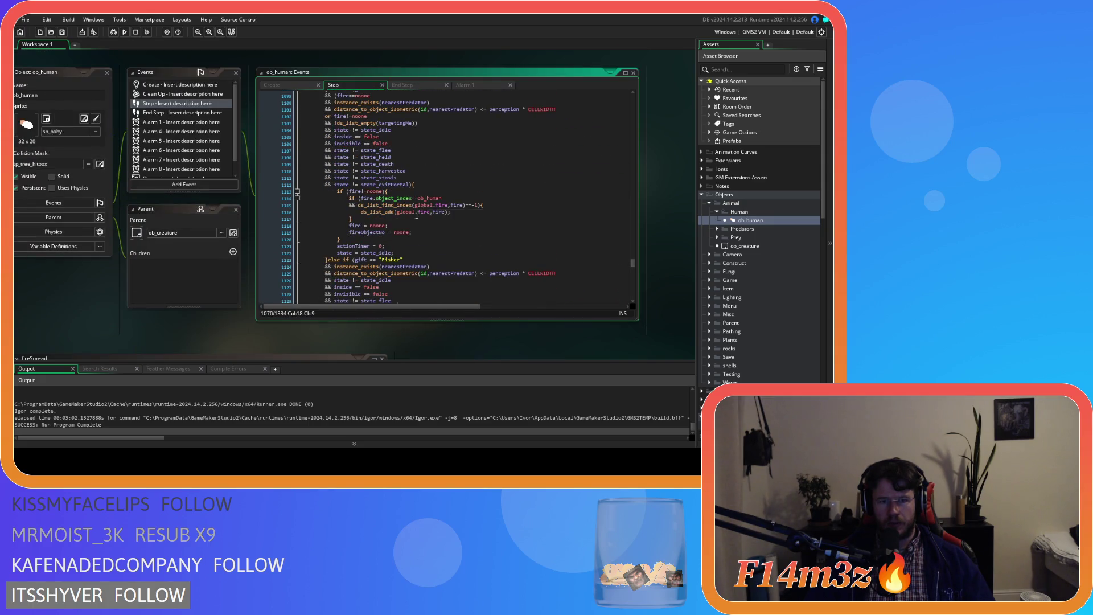
pyautogui.moveTo(340, 205)
pyautogui.mouseDown()
pyautogui.moveTo(329, 171)
pyautogui.moveTo(336, 158)
pyautogui.mouseUp()
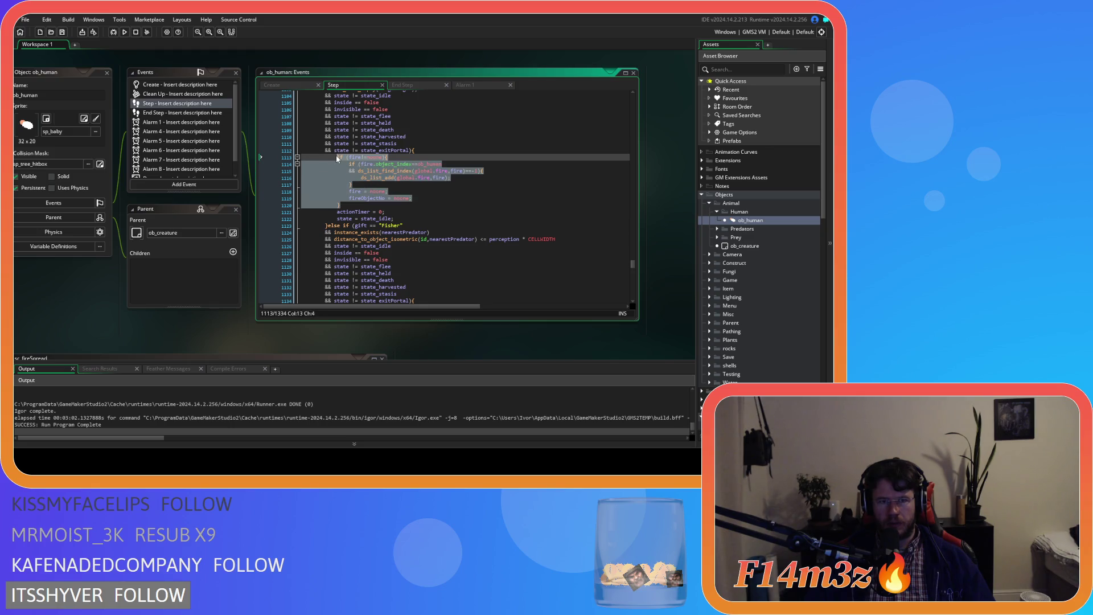
pyautogui.rightClick(368, 176)
pyautogui.click(391, 193)
# Add an if (gift=="Waterbearer"){ block after the Carpenter block and paste the fire-release code
pyautogui.scroll(4, 393, 210)
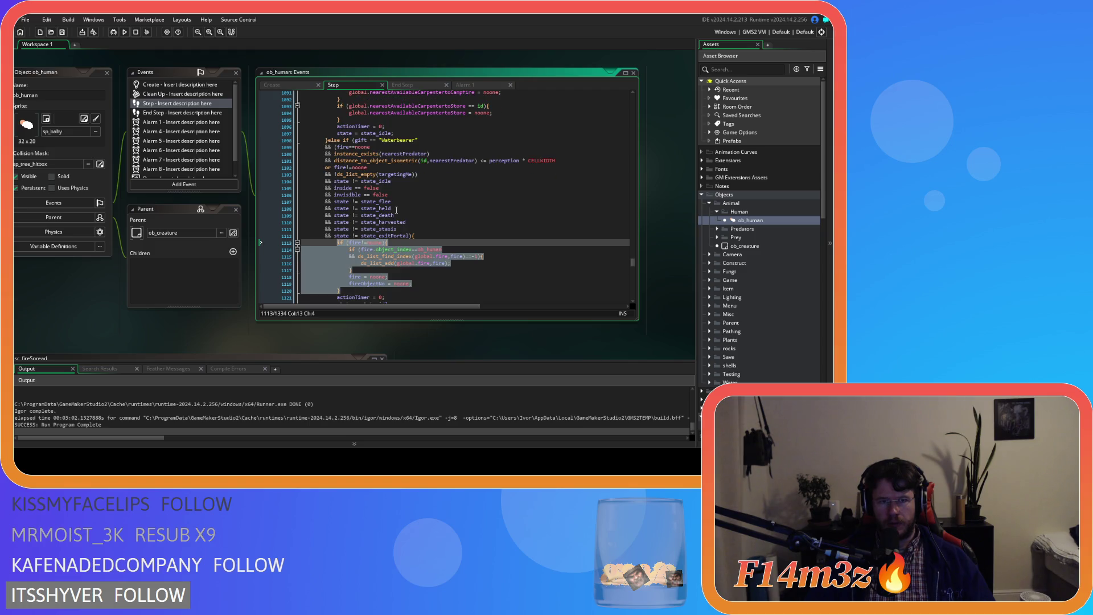
pyautogui.scroll(-5, 98, 258)
pyautogui.scroll(-11, 152, 219)
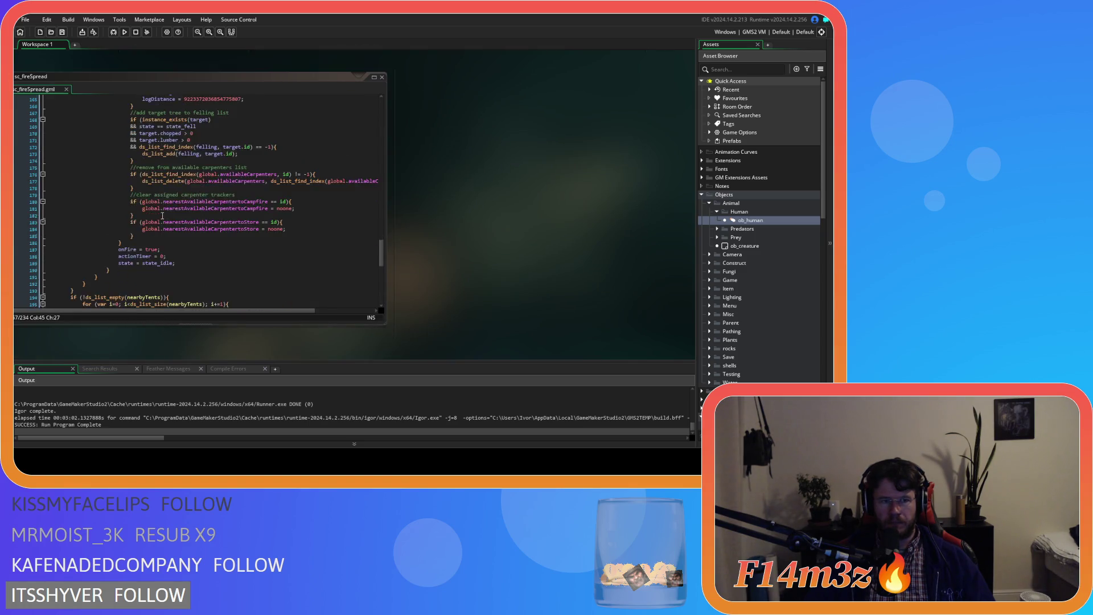
pyautogui.click(177, 180)
pyautogui.press('Return')
pyautogui.write('if (')
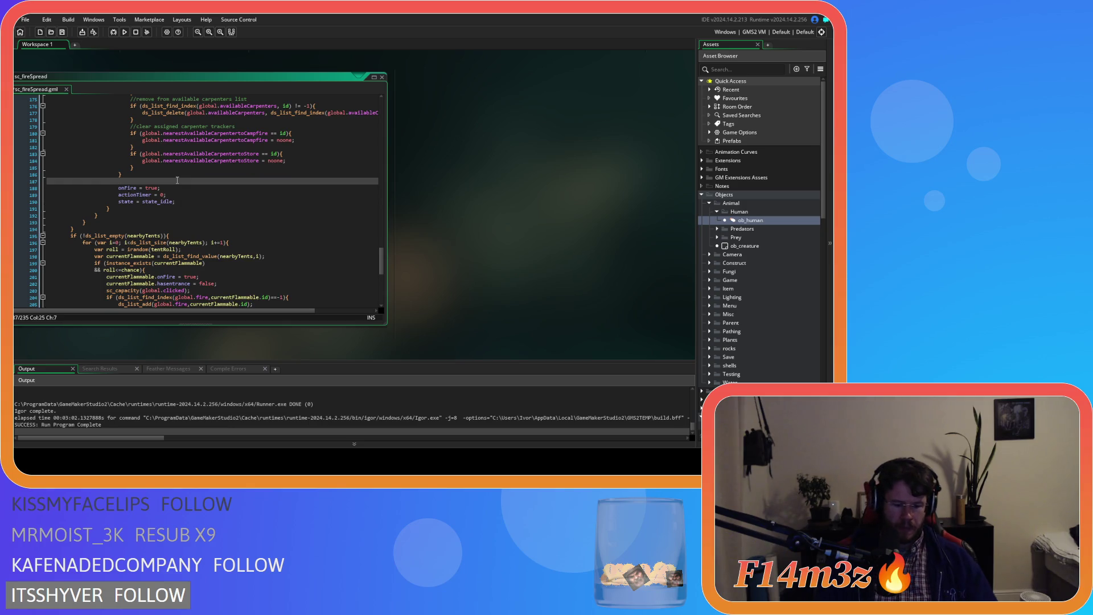
pyautogui.write('gift=="Waterbearer')
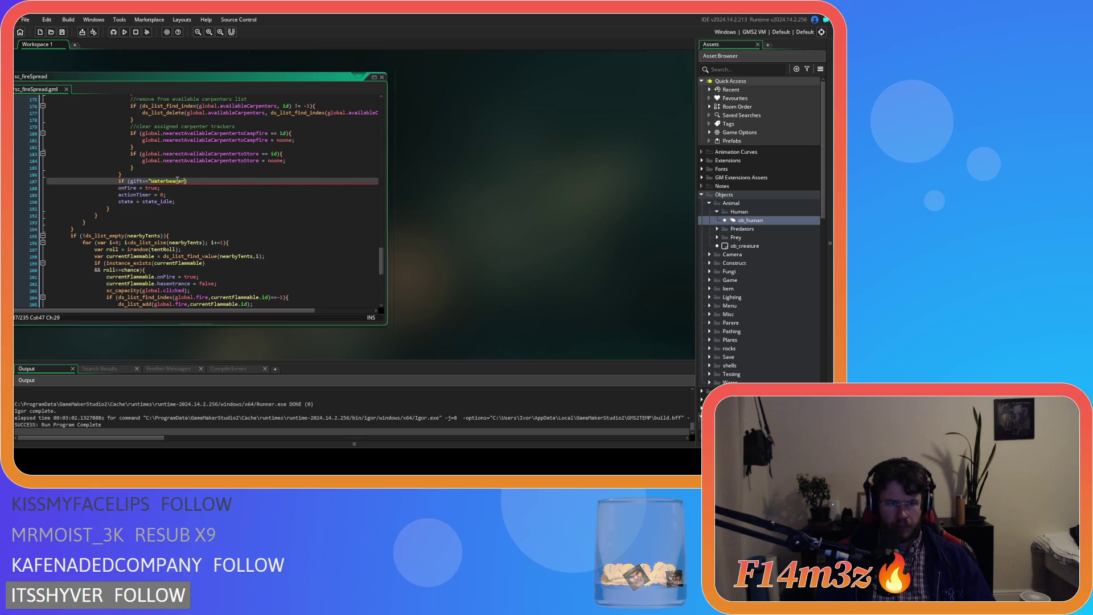
pyautogui.write('{')
pyautogui.press('Return')
pyautogui.hotkey('ctrl', 'v')
# Close the Waterbearer block and indent its pasted lines one level
pyautogui.press('Return')
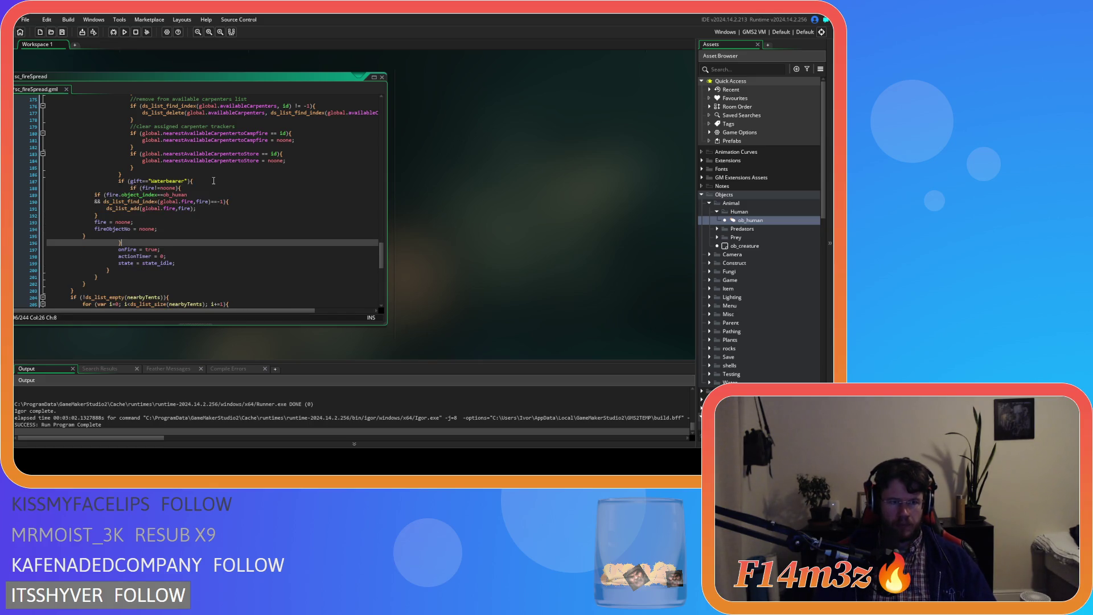
pyautogui.moveTo(85, 235)
pyautogui.mouseDown()
pyautogui.moveTo(48, 225)
pyautogui.moveTo(49, 195)
pyautogui.mouseUp()
pyautogui.press('Tab')
pyautogui.press('Tab')
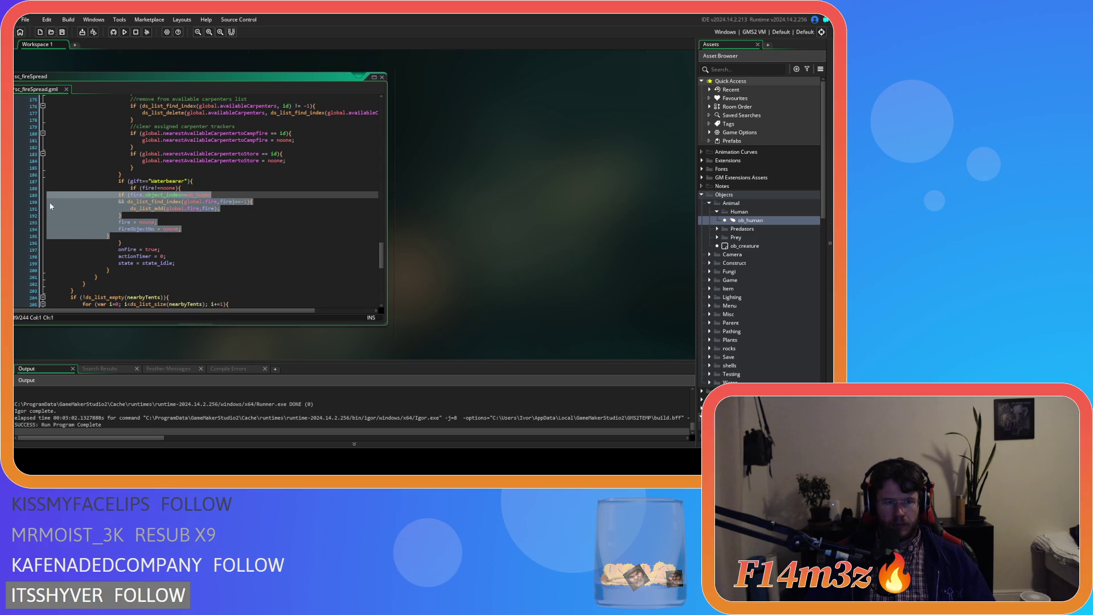
pyautogui.click(241, 214)
pyautogui.hotkey('ctrl', 'Tab')
# Copy the state_forage bush-tracker reset block from ob_human's Step event
pyautogui.scroll(-9, 498, 244)
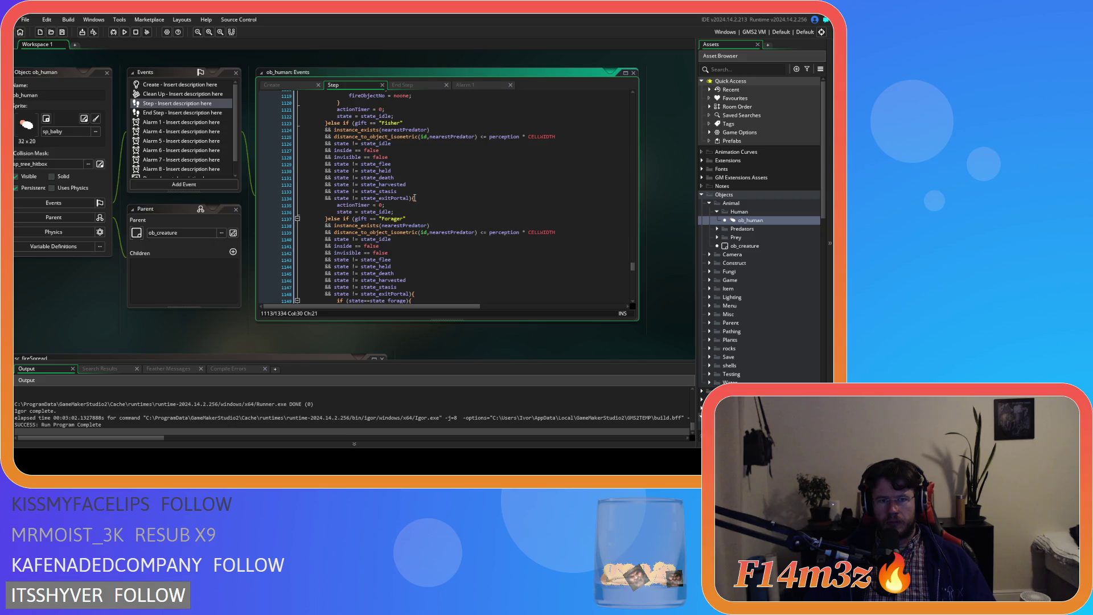
pyautogui.scroll(-5, 414, 198)
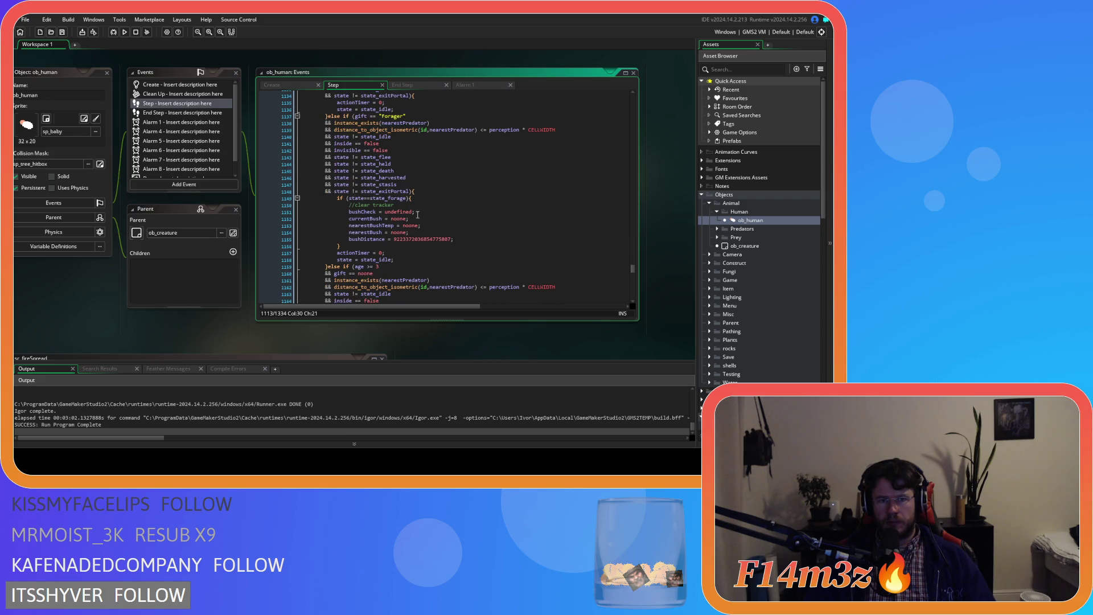
pyautogui.moveTo(354, 246); pyautogui.dragTo(337, 199)
pyautogui.rightClick(355, 210)
pyautogui.click(456, 240)
# Indent the fire-release lines inside the Waterbearer block one more level
pyautogui.scroll(-2, 456, 237)
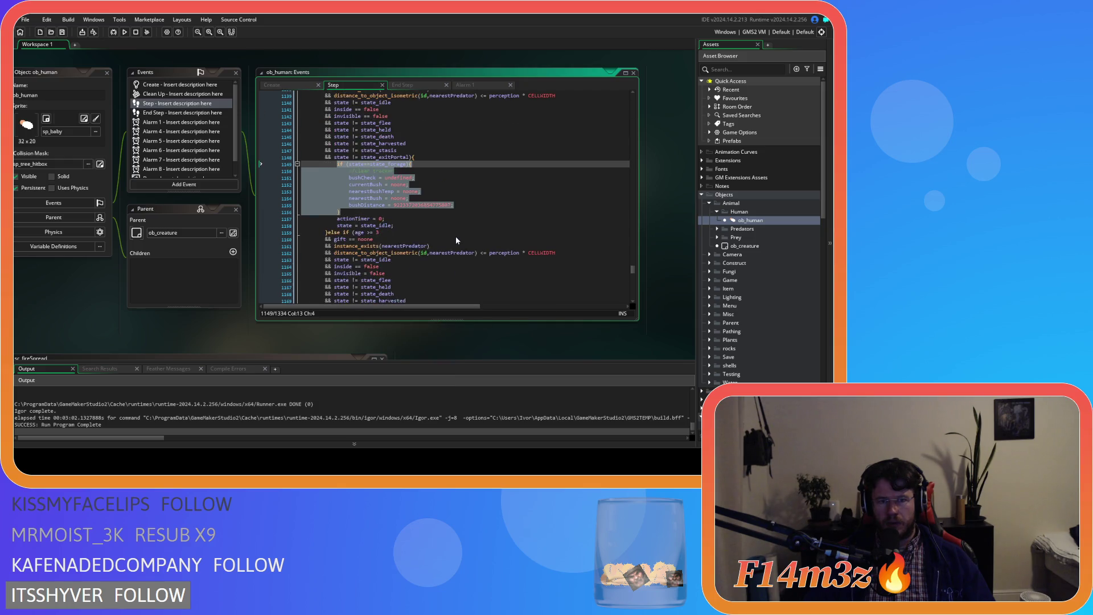
pyautogui.scroll(-3, 79, 247)
pyautogui.scroll(-2, 79, 247)
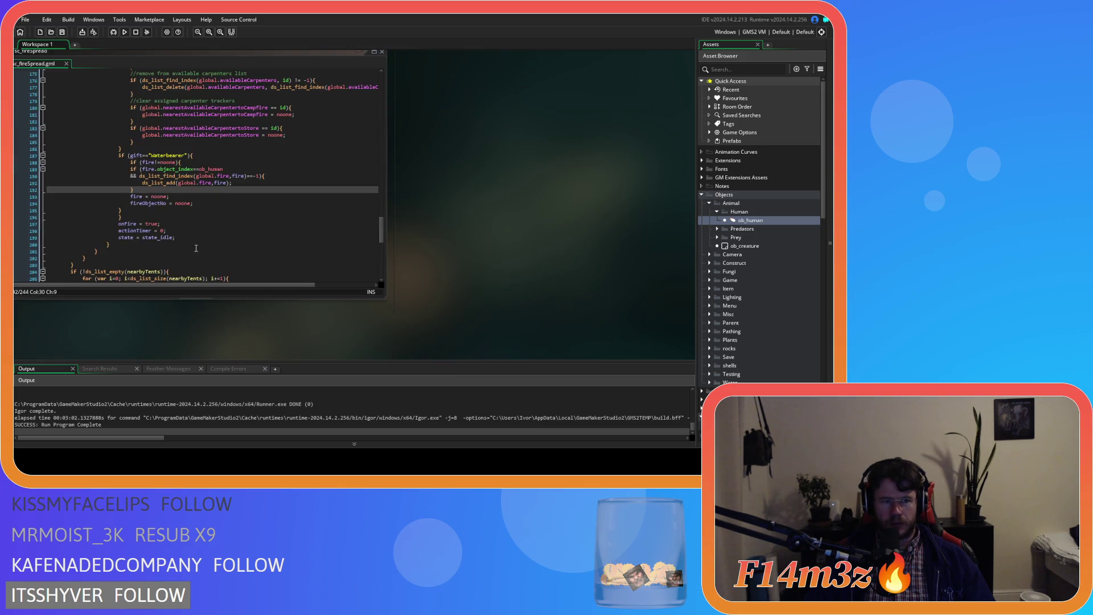
pyautogui.click(140, 211)
pyautogui.moveTo(140, 210); pyautogui.dragTo(115, 167)
pyautogui.press('Tab')
pyautogui.click(178, 215)
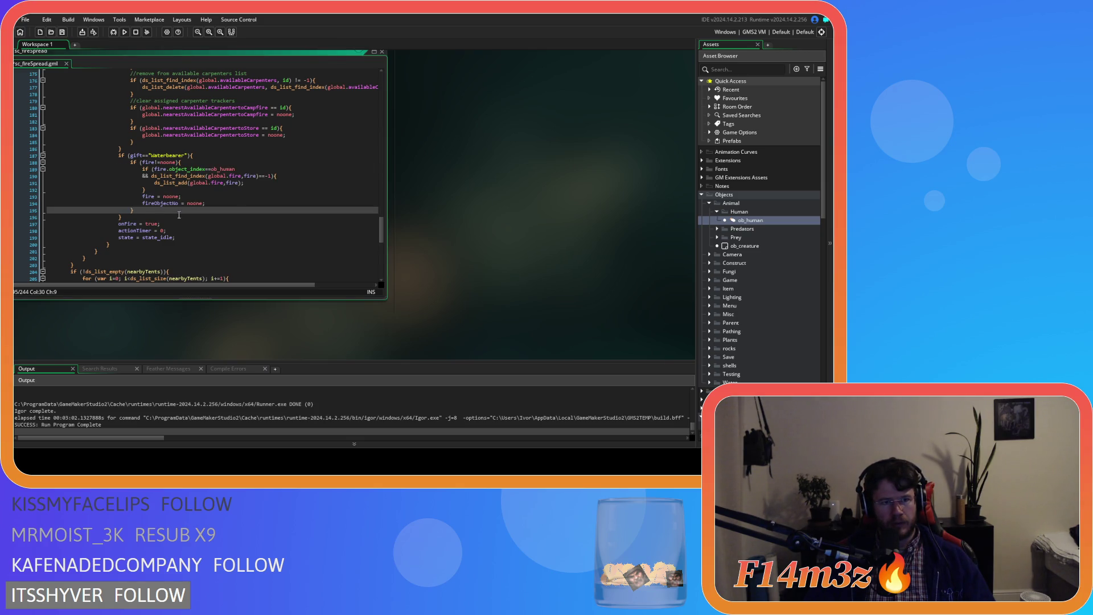
# Duplicate the Waterbearer block and rename the copy's condition to Forager
pyautogui.press('Left')
pyautogui.click(165, 215)
pyautogui.press('Return')
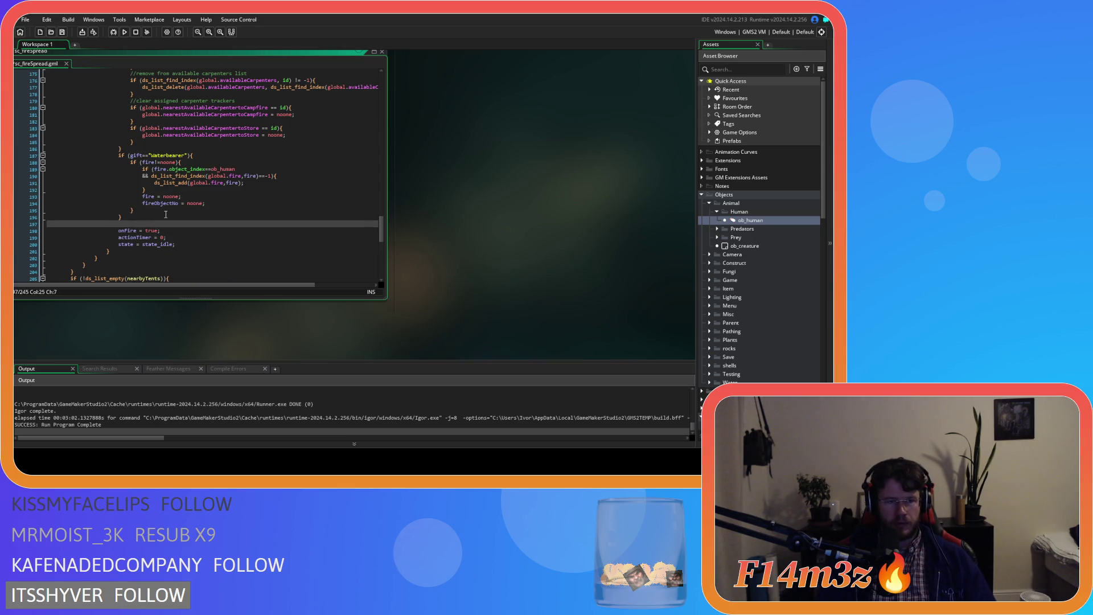
pyautogui.write('if')
pyautogui.hotkey('ctrl', 'z')
pyautogui.moveTo(122, 217); pyautogui.dragTo(117, 156)
pyautogui.hotkey('ctrl', 'd')
pyautogui.doubleClick(165, 110)
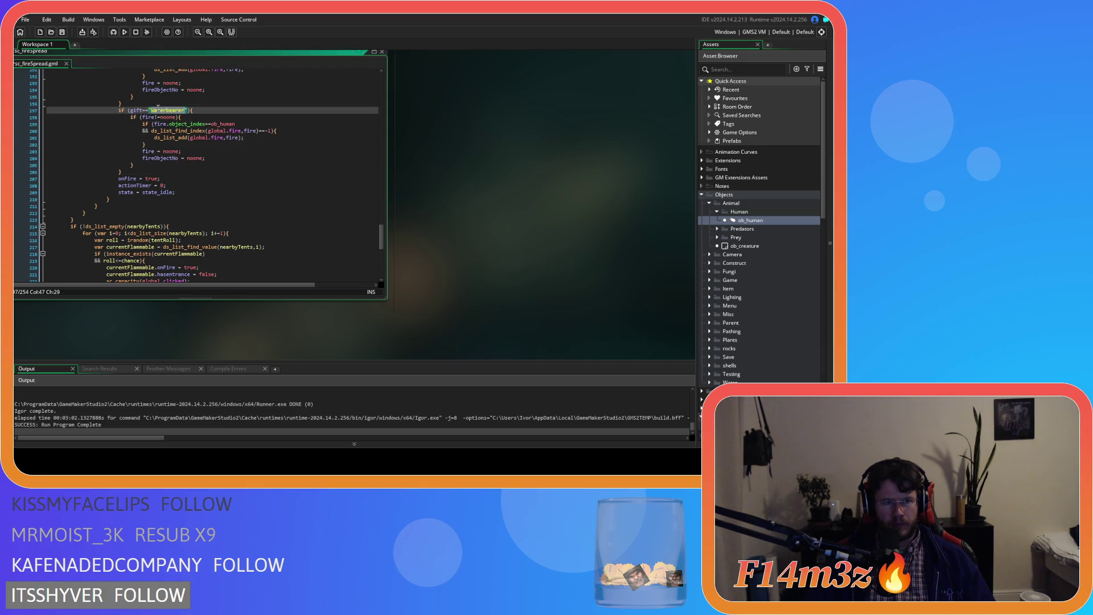
pyautogui.write('Forager')
# Replace the Forager block's body with the pasted forager tracker reset and indent it
pyautogui.moveTo(143, 166); pyautogui.dragTo(131, 115)
pyautogui.hotkey('ctrl', 'v')
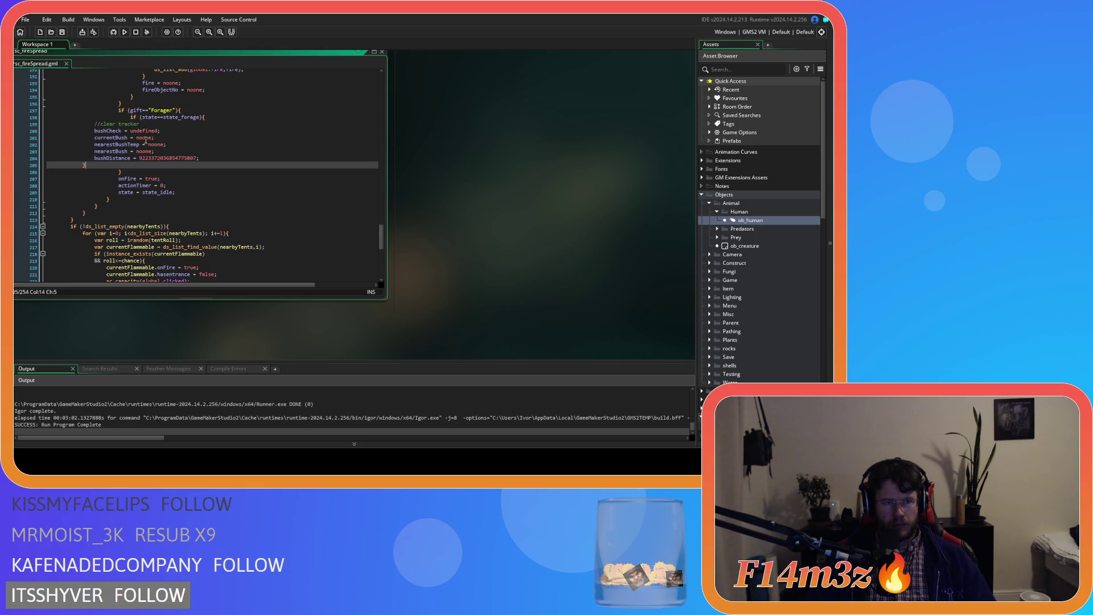
pyautogui.moveTo(112, 164)
pyautogui.mouseDown()
pyautogui.moveTo(68, 149)
pyautogui.moveTo(47, 123)
pyautogui.mouseUp()
pyautogui.press('Tab')
pyautogui.press('Tab')
pyautogui.press('Tab')
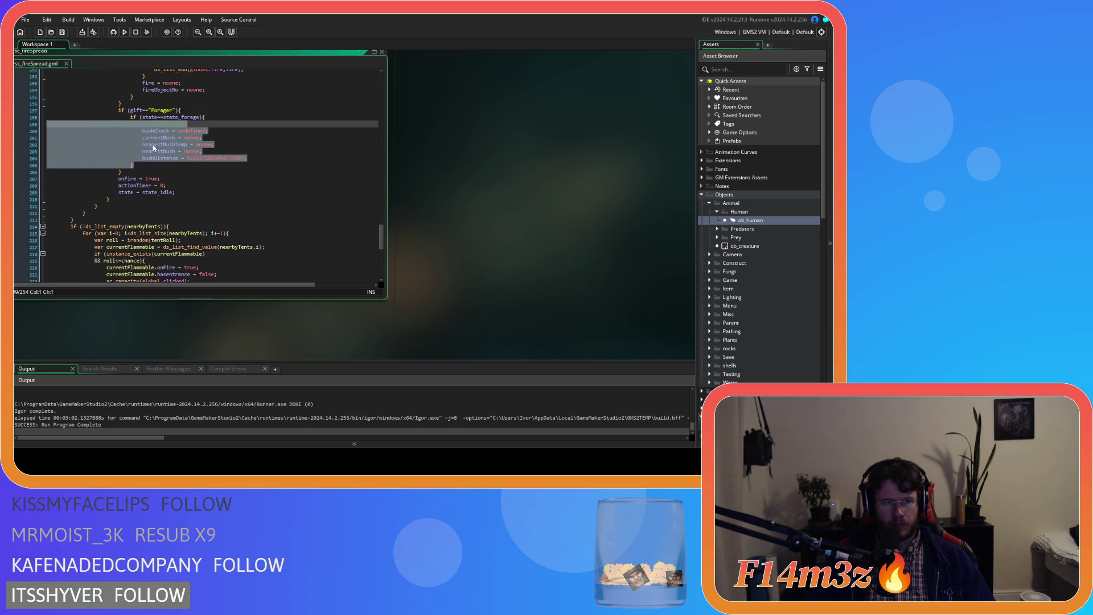
pyautogui.click(210, 146)
pyautogui.scroll(4, 252, 173)
pyautogui.scroll(20, 189, 191)
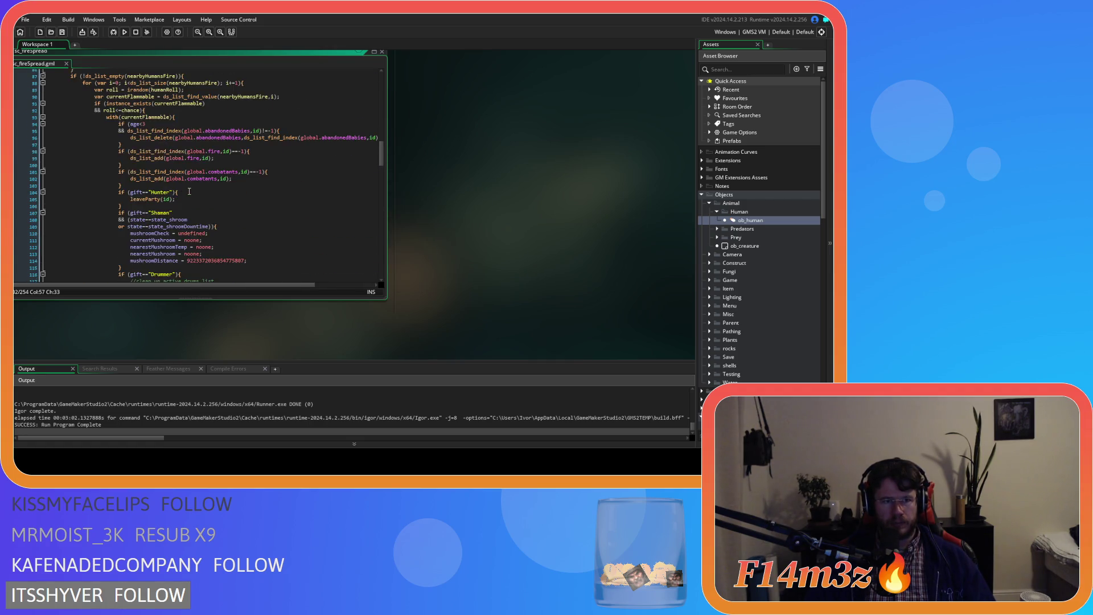
# Rework the Shaman branch into }else if (gift=="Shaman"){ with the state_shroom check nested inside
pyautogui.scroll(-3, 189, 192)
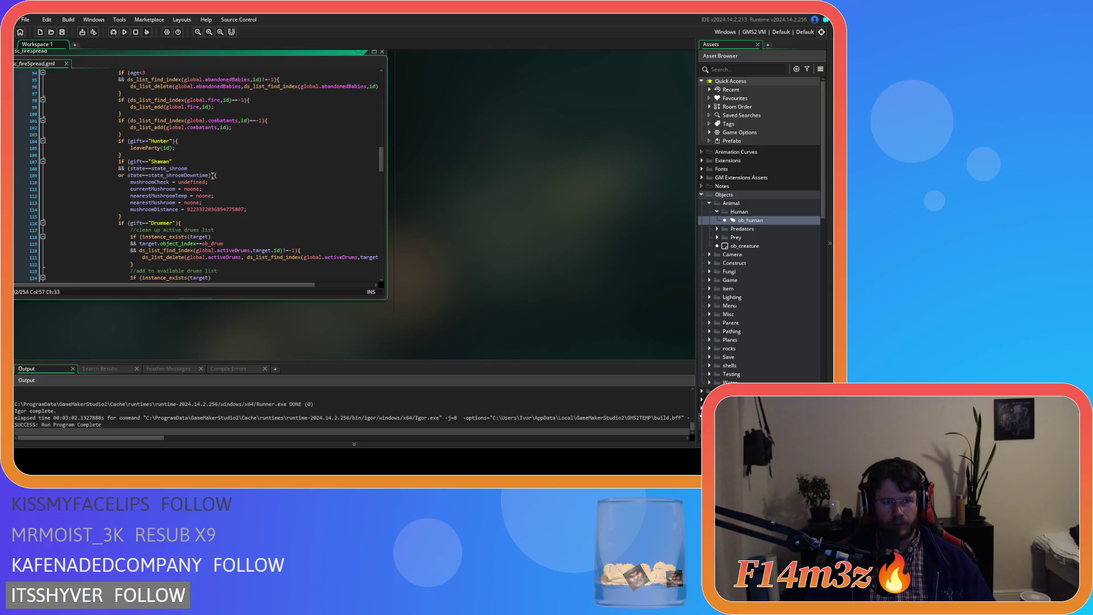
pyautogui.click(210, 175)
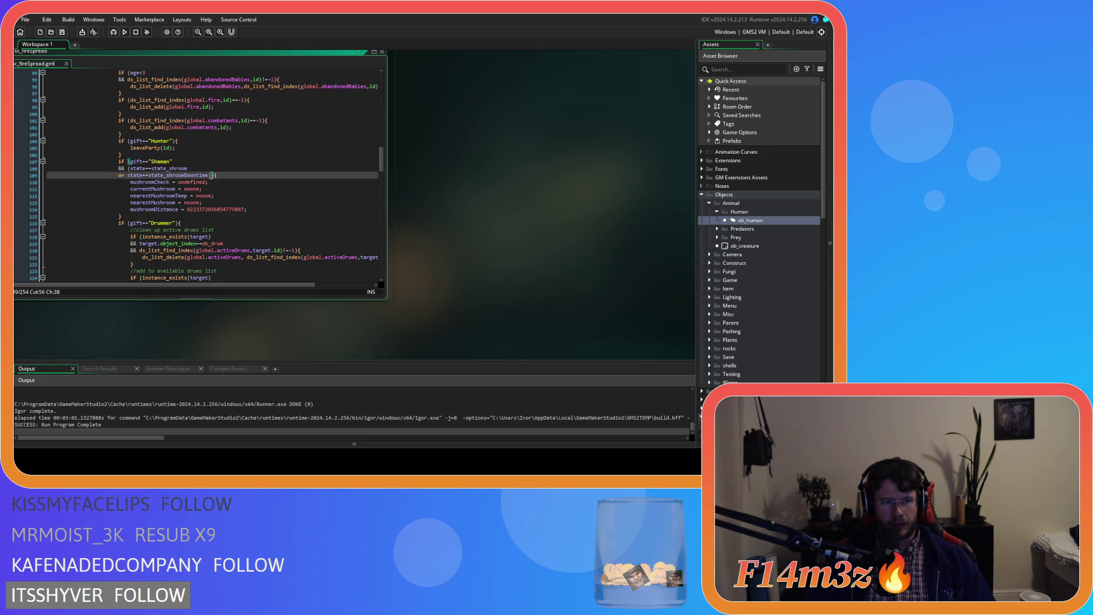
pyautogui.click(131, 163)
pyautogui.press('BackSpace')
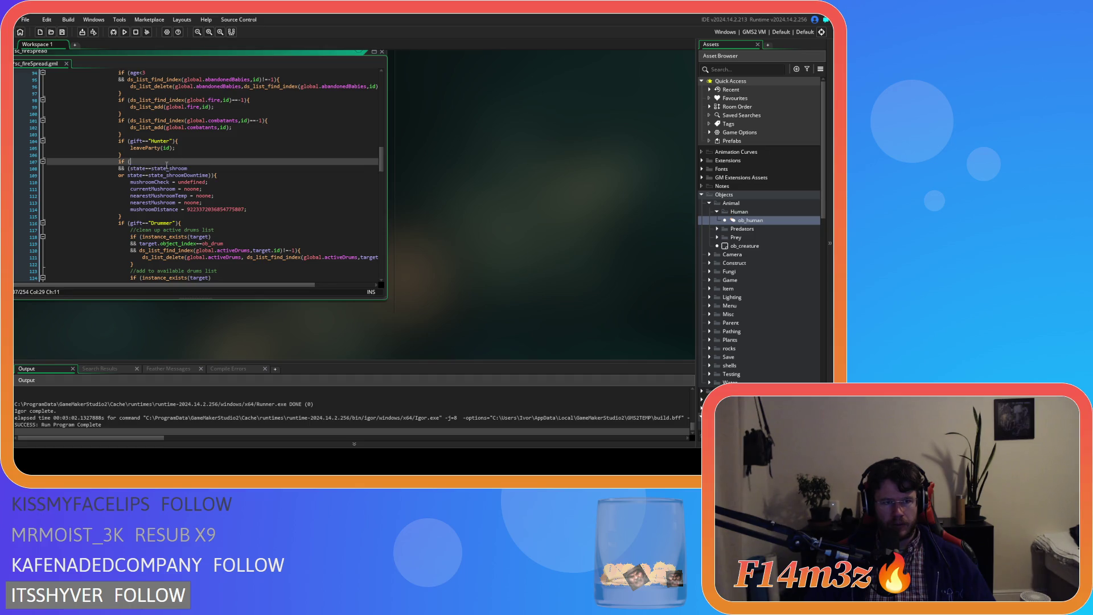
pyautogui.press('BackSpace')
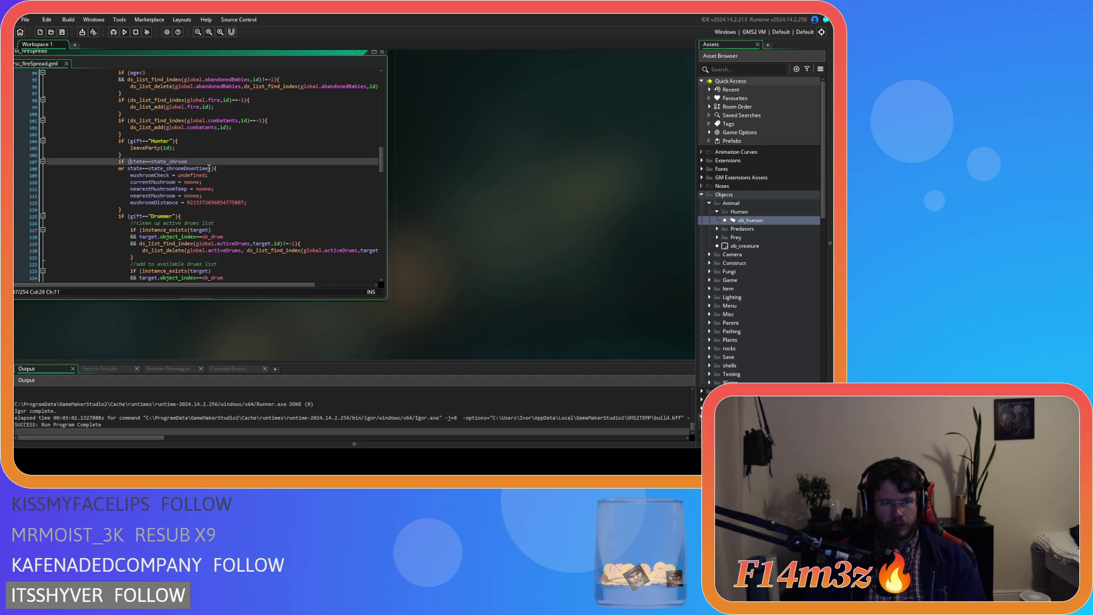
pyautogui.click(213, 169)
pyautogui.press('BackSpace')
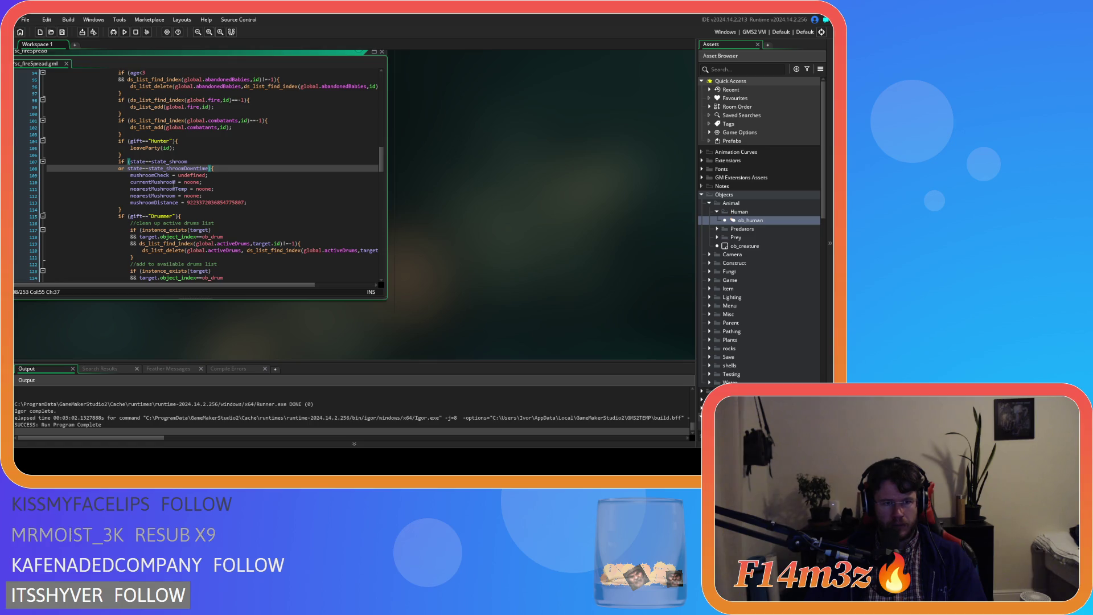
pyautogui.click(128, 155)
pyautogui.press('Return')
pyautogui.write('if ')
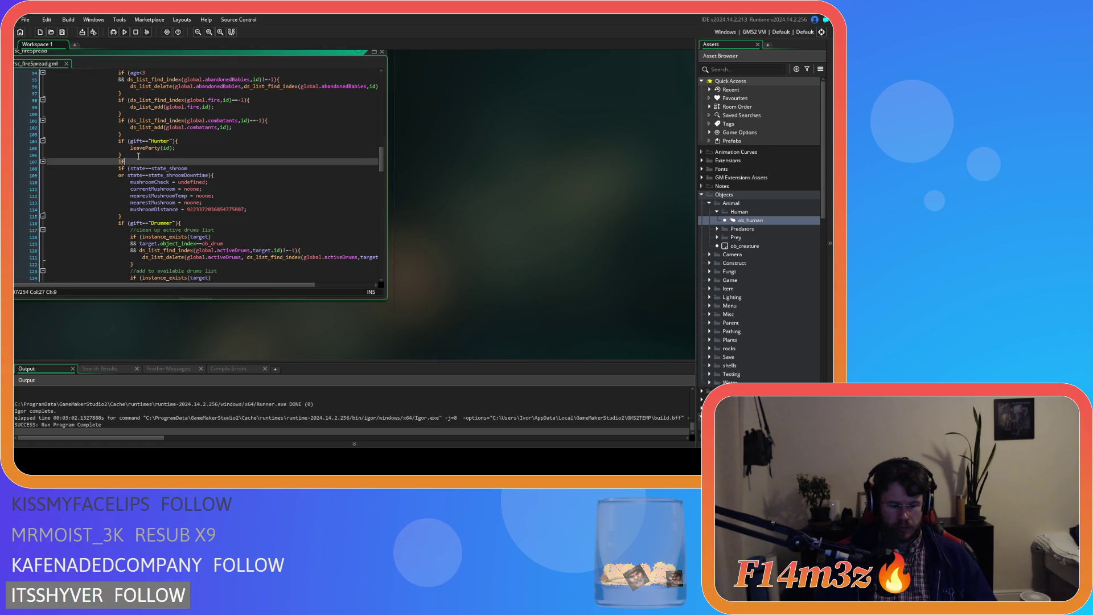
pyautogui.write('(gift=="Shaman"')
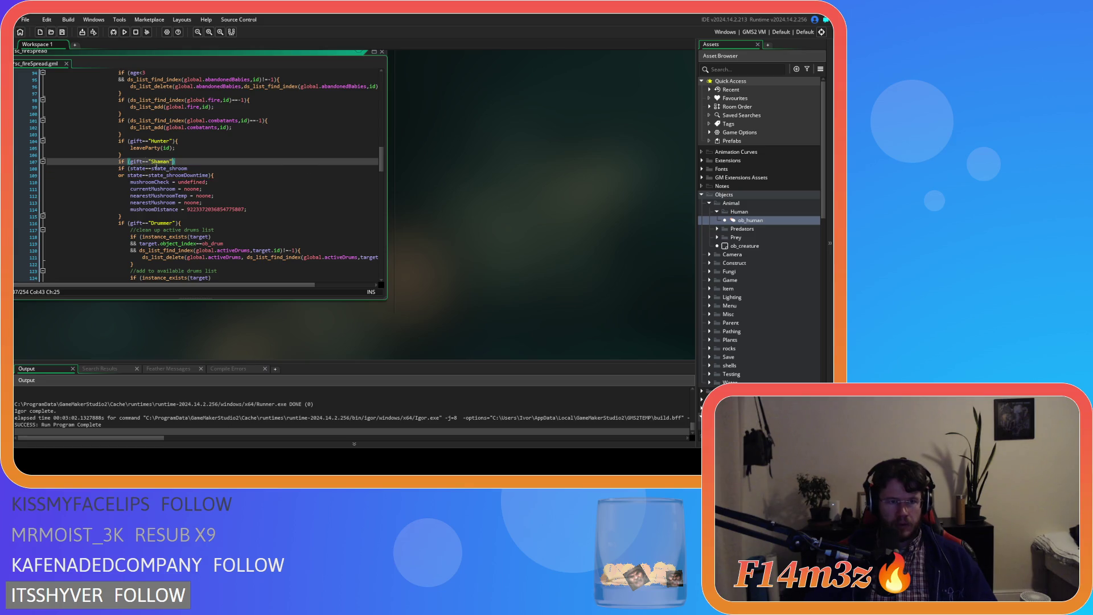
pyautogui.write(')')
pyautogui.hotkey('ctrl', 'z')
pyautogui.hotkey('ctrl', 'z')
pyautogui.hotkey('ctrl', 'z')
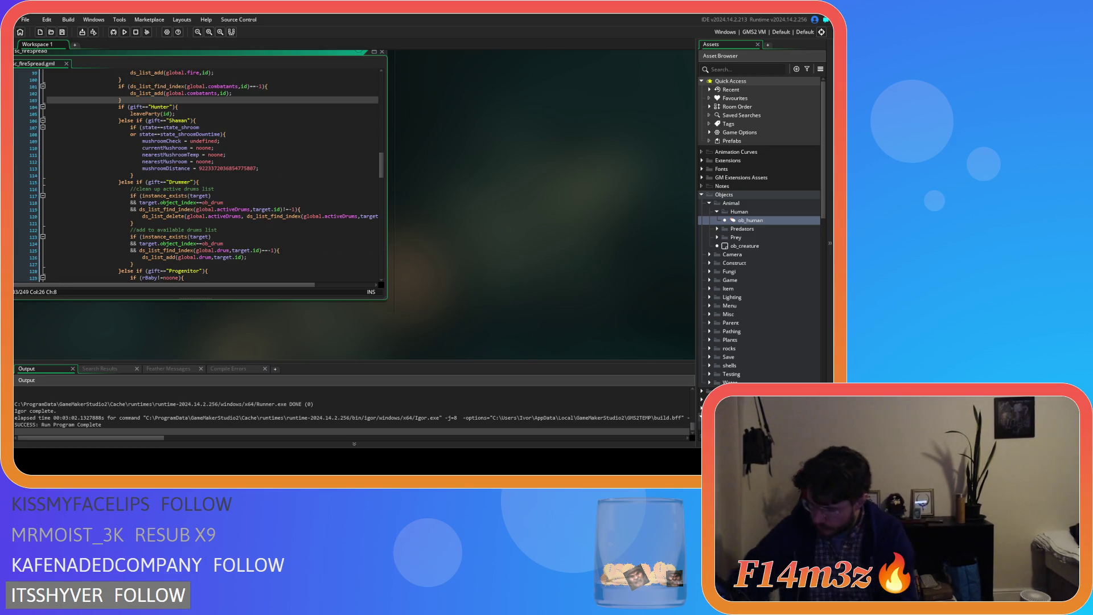
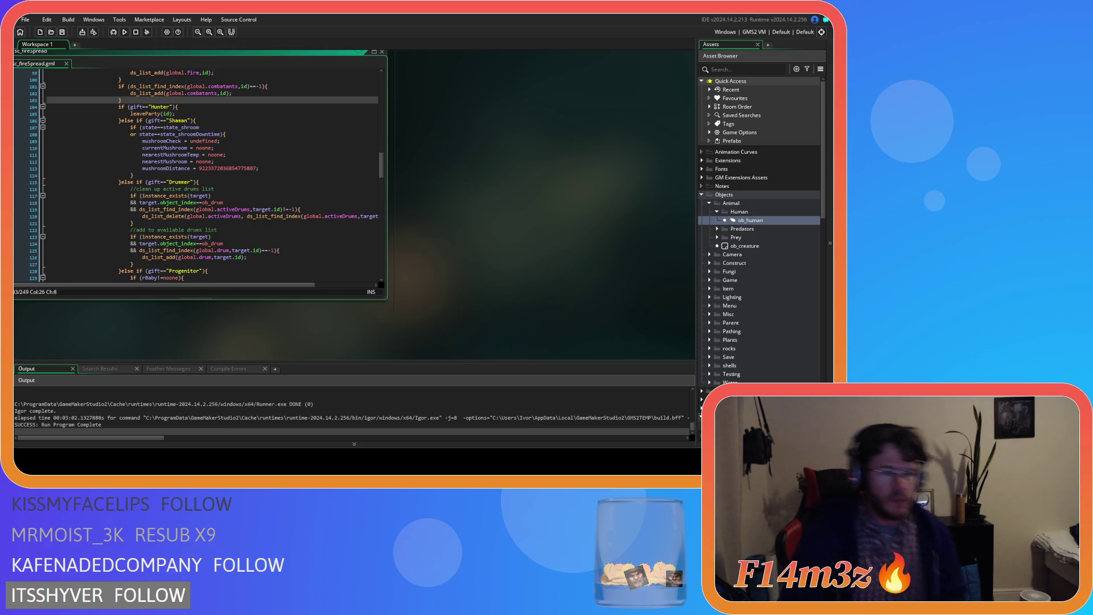
# Close the sc_fireSpread editor and collapse the Human, Animal, Scripts and Objects folders
pyautogui.click(232, 155)
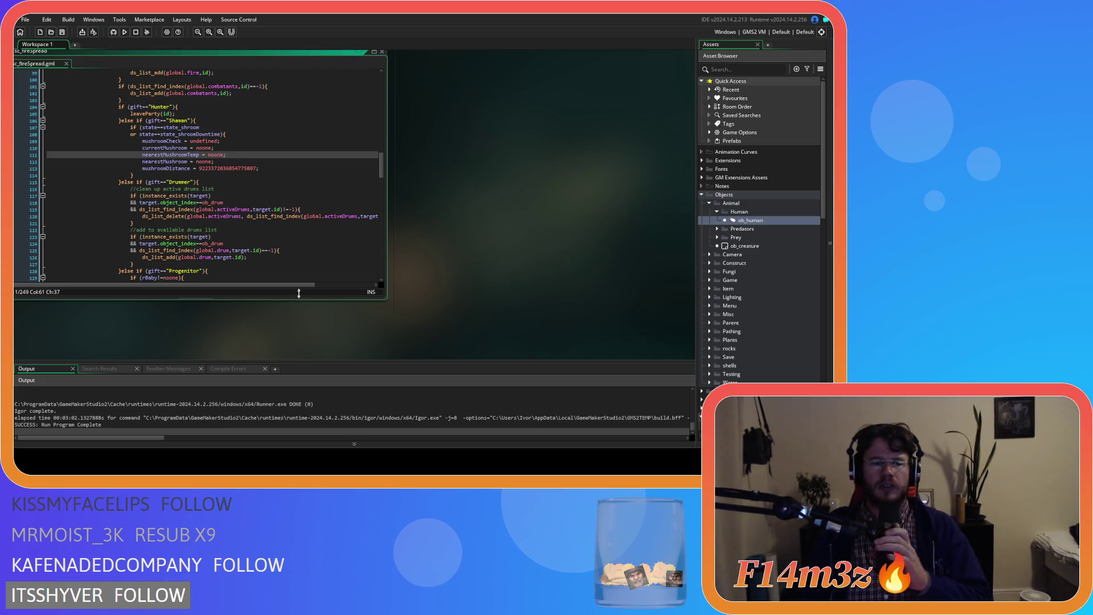
pyautogui.rightClick(424, 175)
pyautogui.click(514, 201)
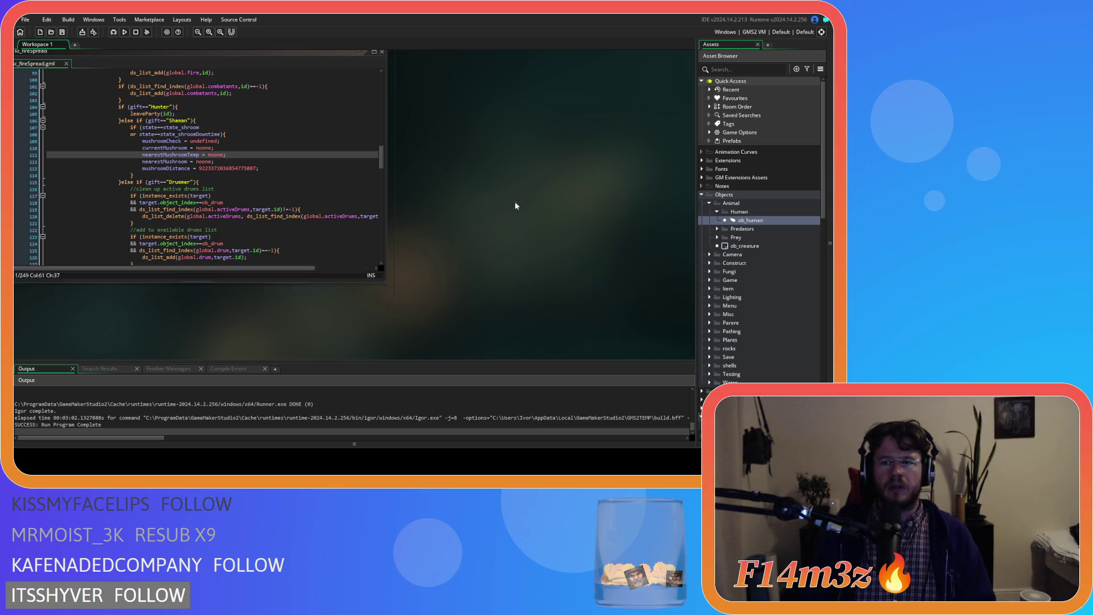
pyautogui.click(718, 211)
pyautogui.click(709, 203)
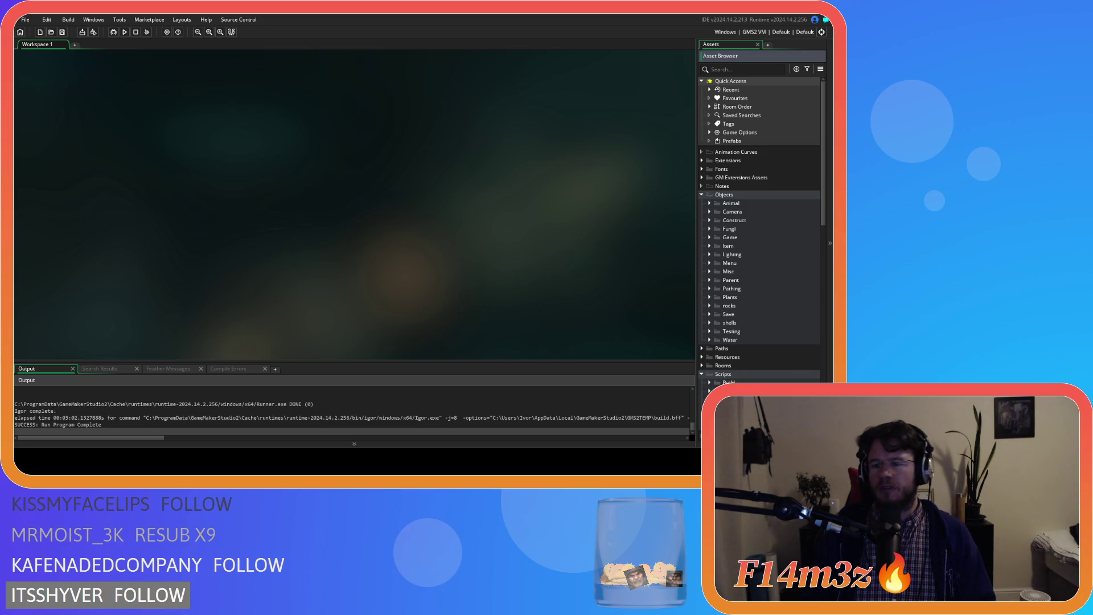
pyautogui.click(702, 374)
pyautogui.click(702, 195)
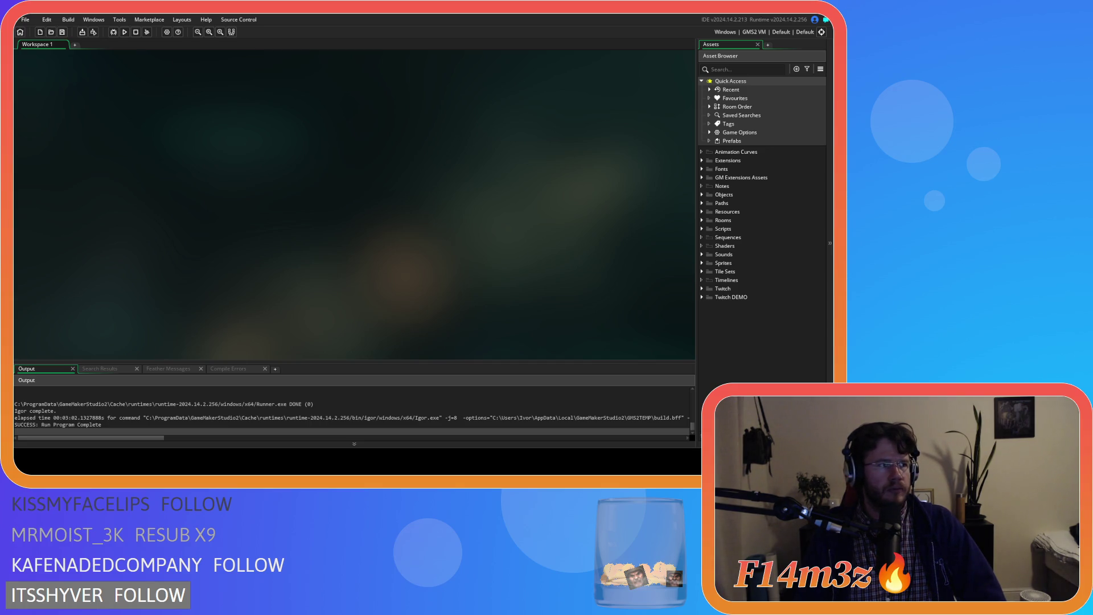
# Build and run the game with F5, then expand Scripts > Game > Miracles
pyautogui.press('F5')
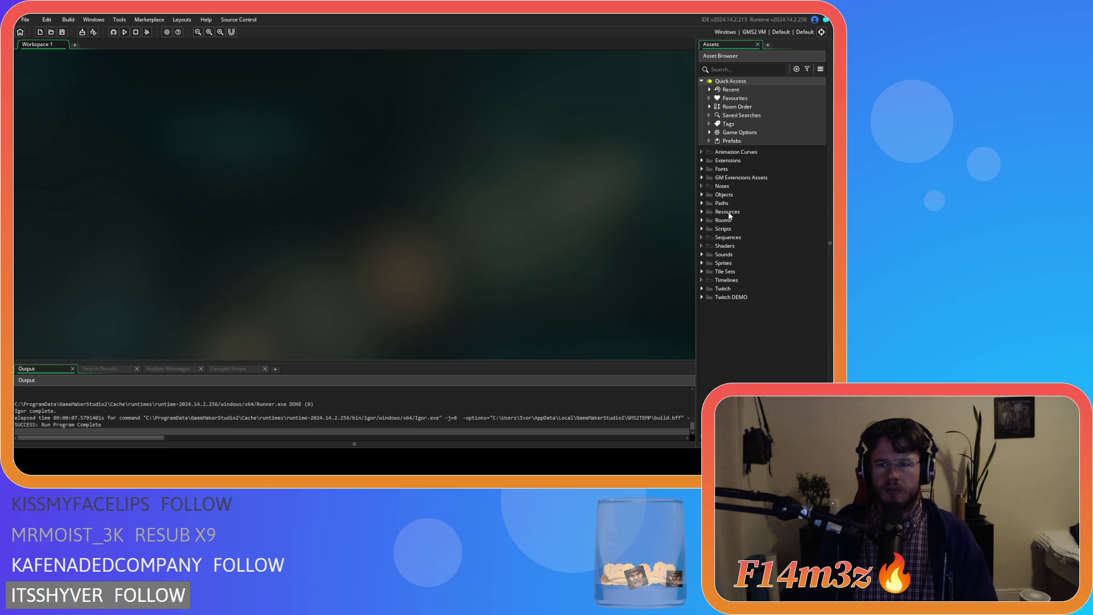
pyautogui.click(705, 230)
pyautogui.scroll(-2, 712, 261)
pyautogui.click(711, 253)
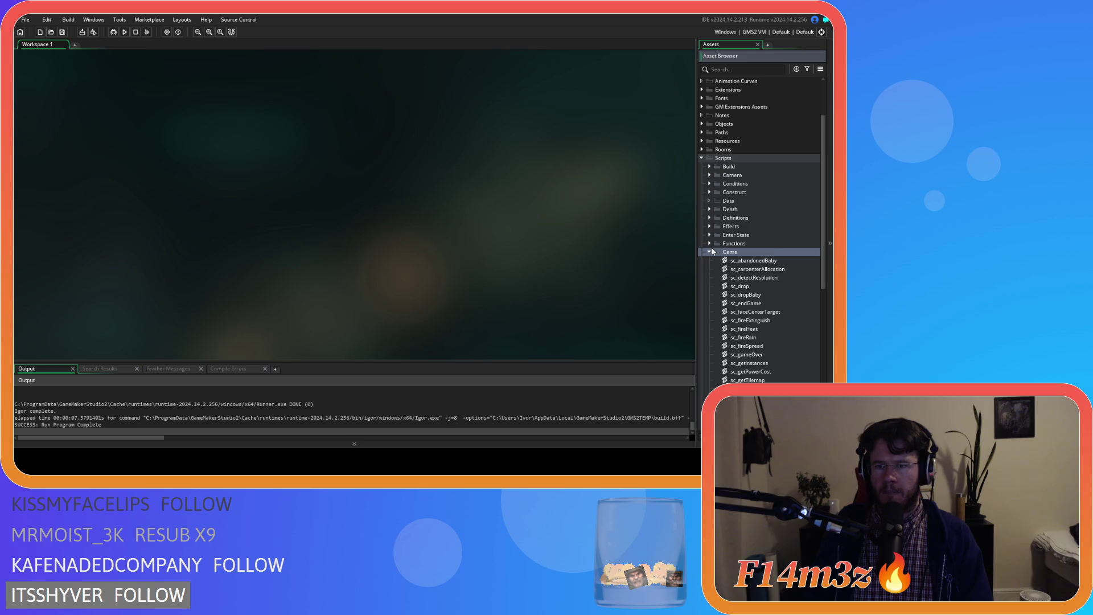
pyautogui.scroll(-1, 709, 257)
pyautogui.click(710, 303)
pyautogui.scroll(-3, 712, 299)
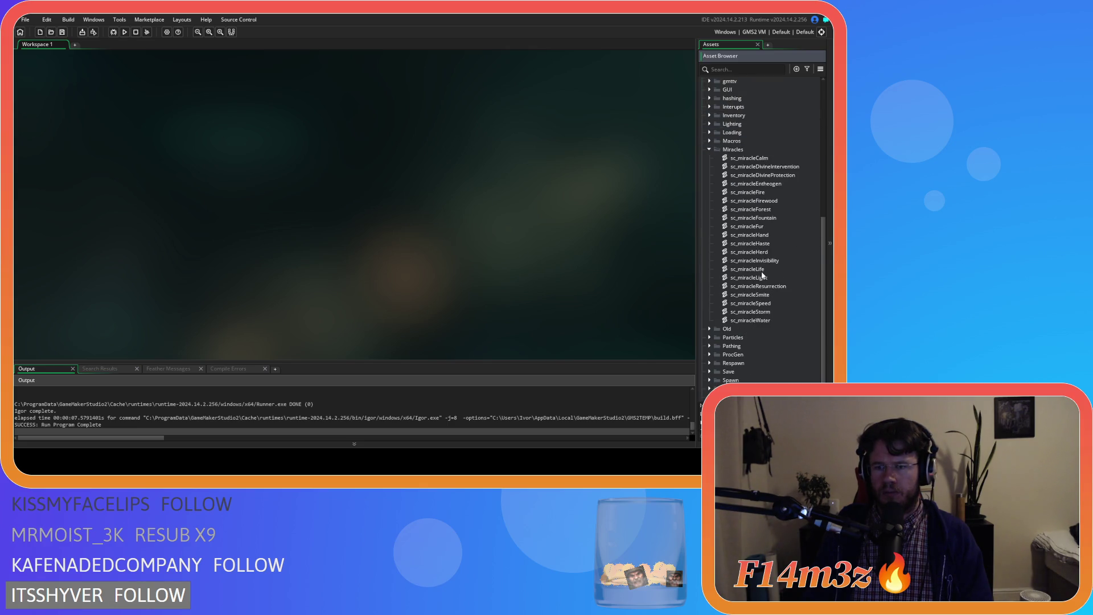
# Open sc_miracleFire and scroll down to its ob_human burning block
pyautogui.doubleClick(757, 192)
pyautogui.scroll(-10, 277, 202)
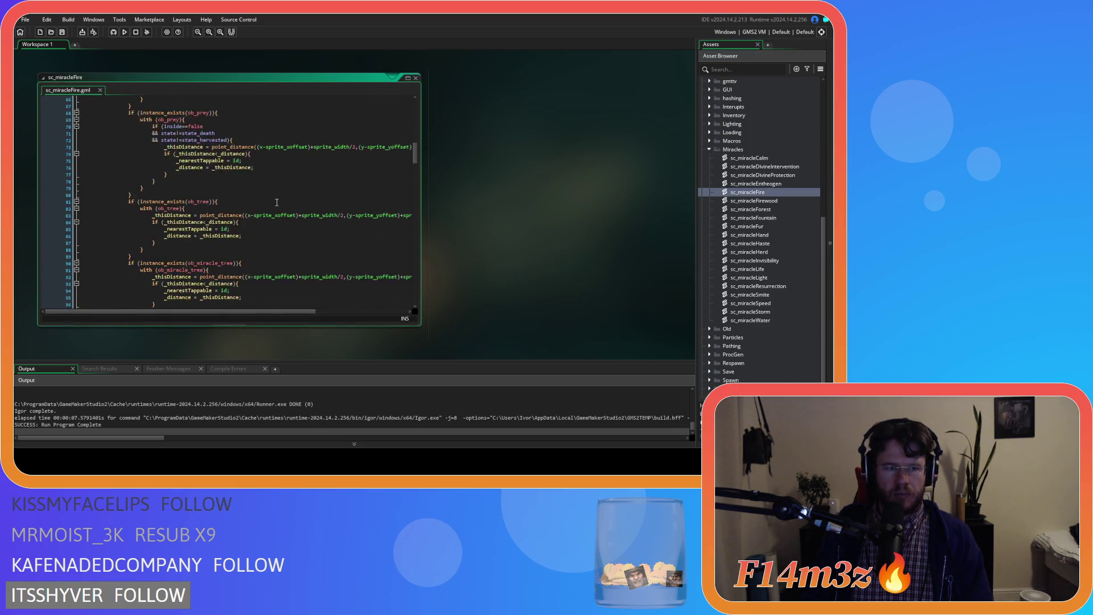
pyautogui.scroll(-12, 276, 203)
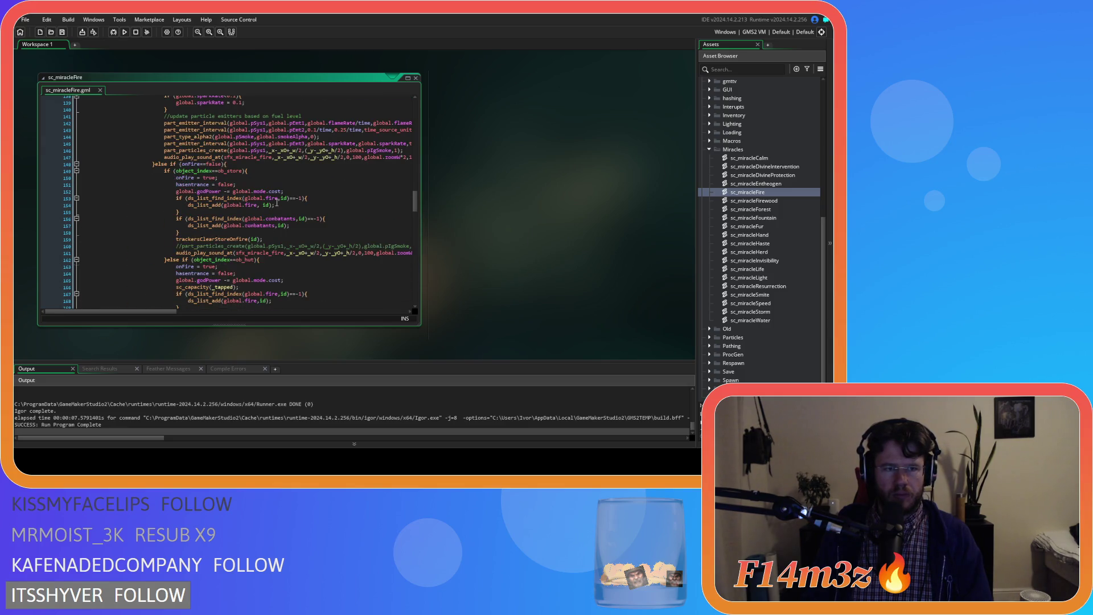
pyautogui.scroll(-12, 277, 202)
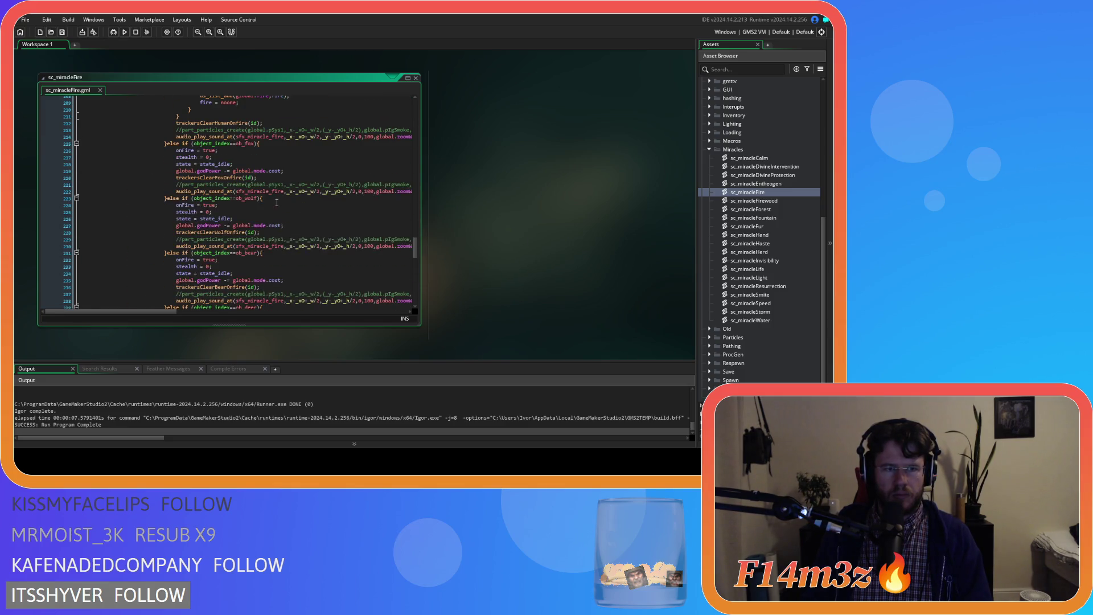
pyautogui.moveTo(415, 249)
pyautogui.mouseDown()
pyautogui.moveTo(411, 159)
pyautogui.moveTo(411, 238)
pyautogui.mouseUp()
pyautogui.scroll(-3, 344, 206)
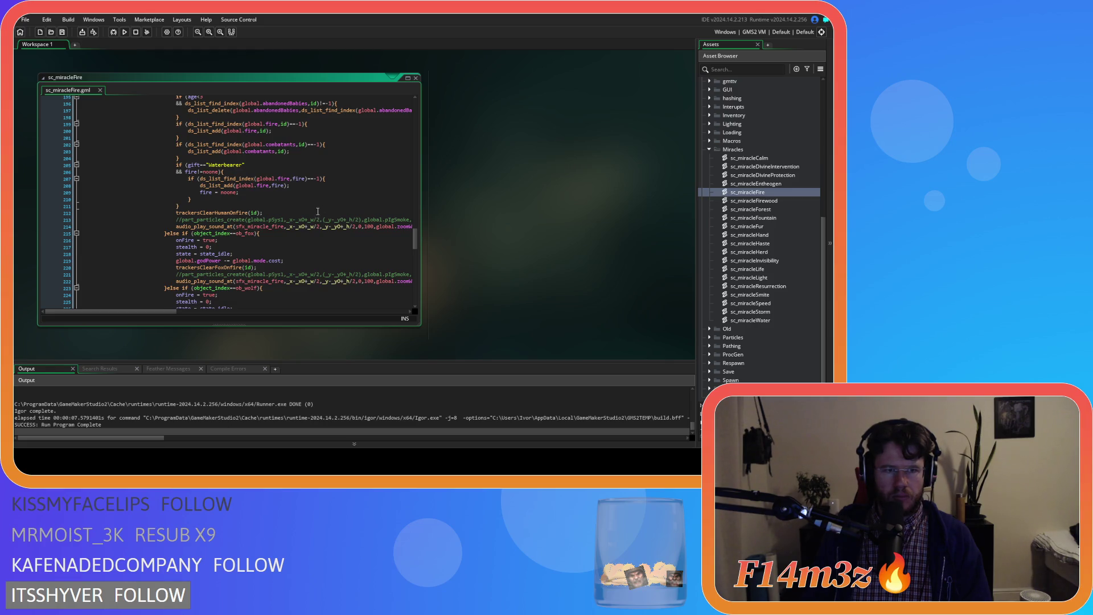
# Peek at the trackersClearHumanOnfire script, then select the trackersClearHumanOnfire(id) line
pyautogui.middleClick(235, 214)
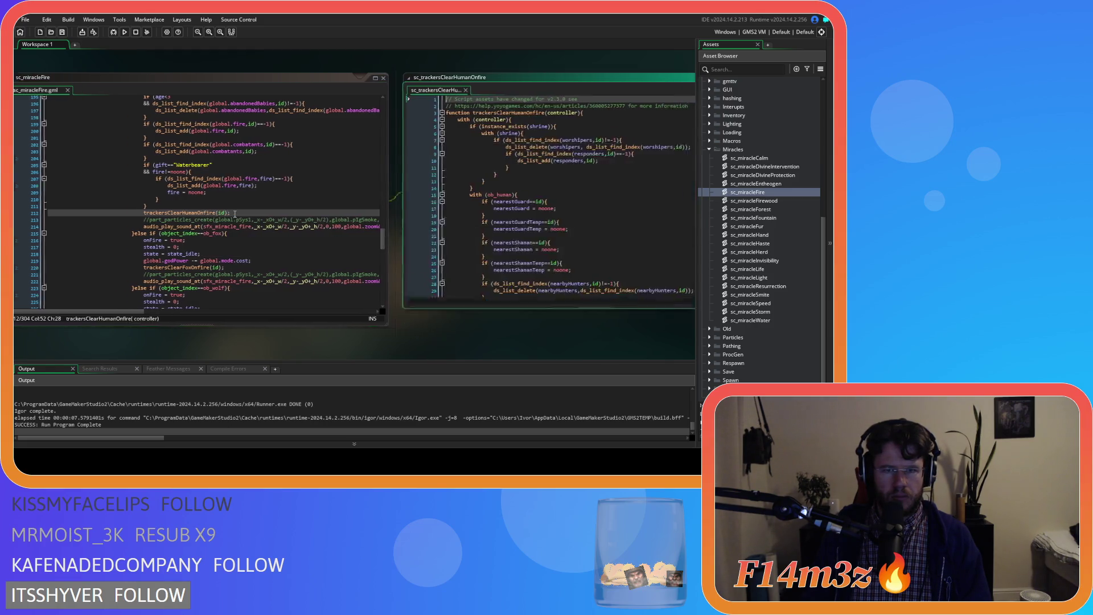
pyautogui.scroll(-6, 636, 189)
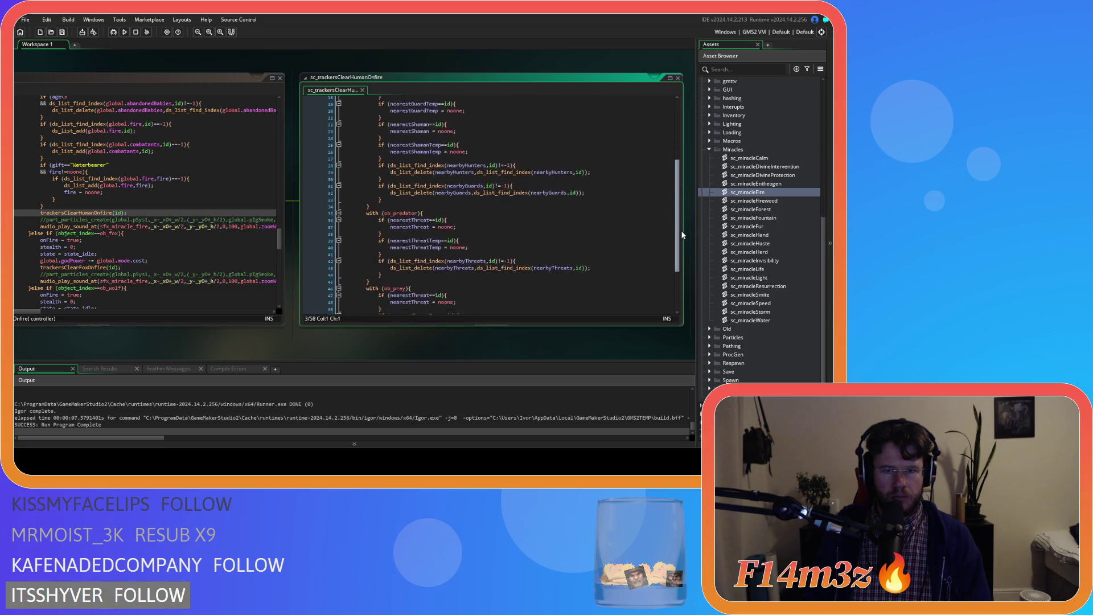
pyautogui.scroll(6, 660, 166)
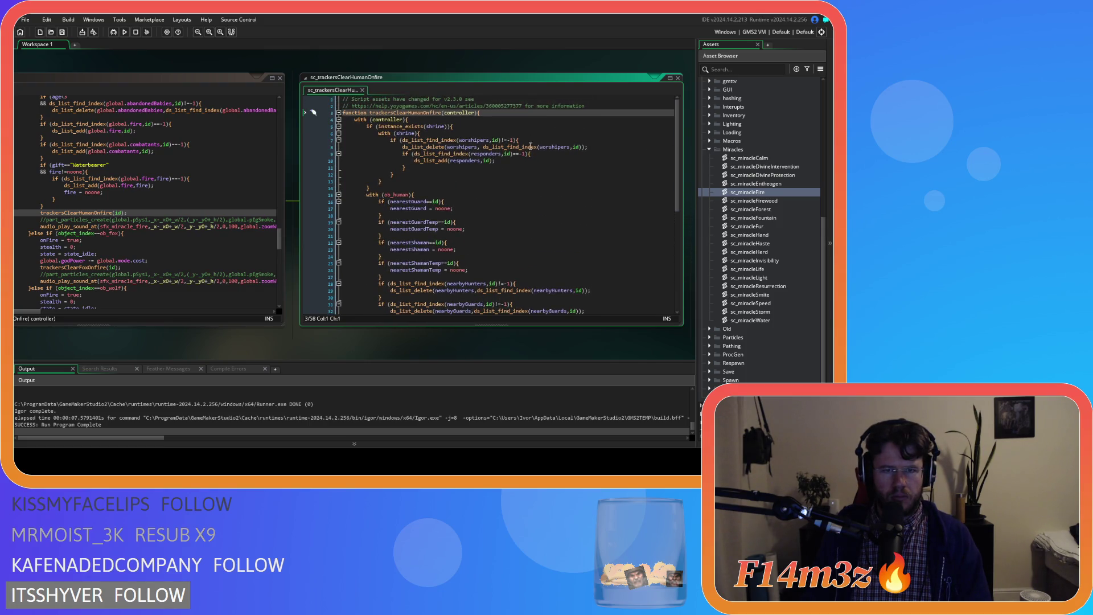
pyautogui.click(362, 90)
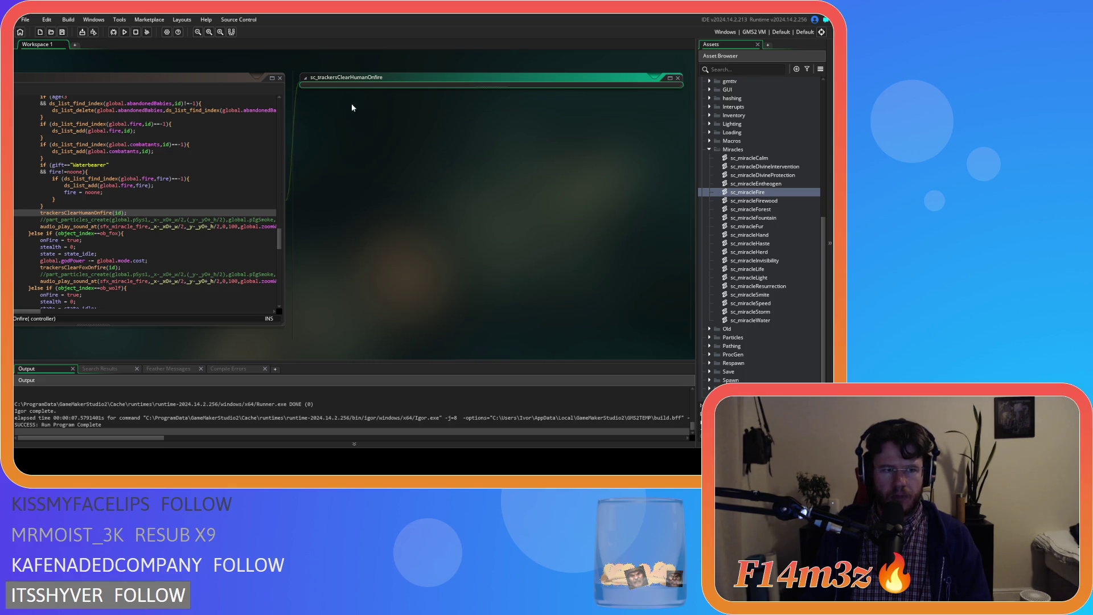
pyautogui.hotkey('shift', 'Home')
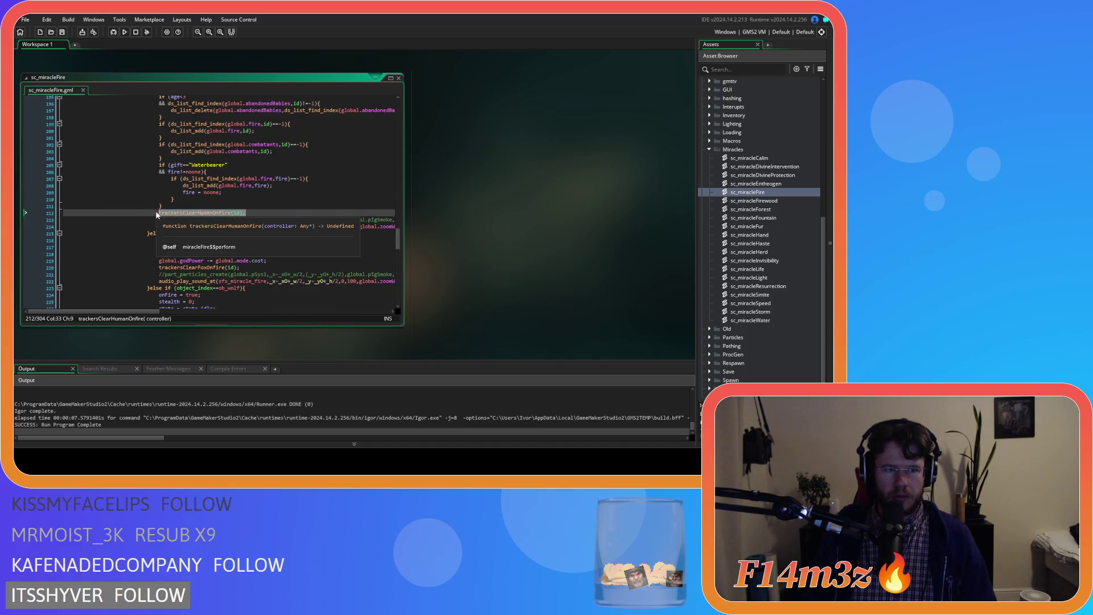
pyautogui.scroll(3, 313, 229)
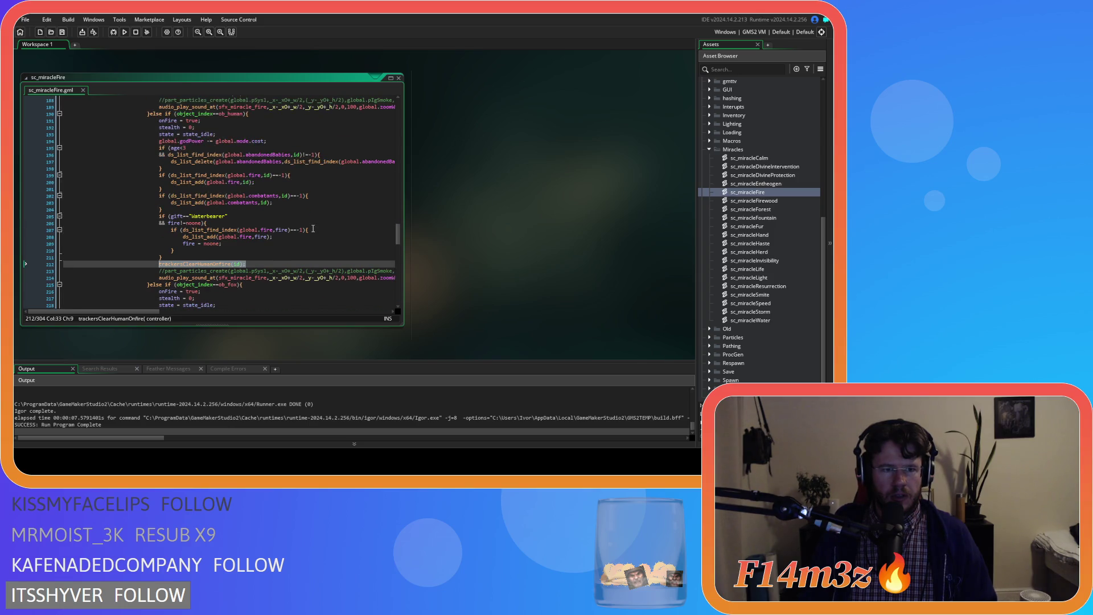
pyautogui.scroll(2, 313, 228)
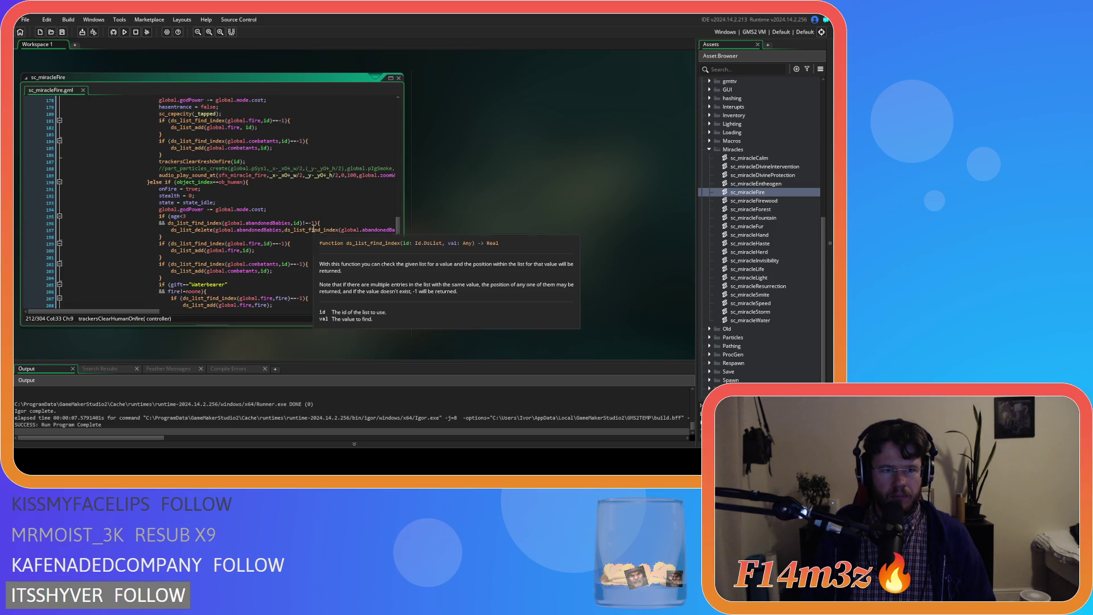
pyautogui.scroll(-3, 313, 229)
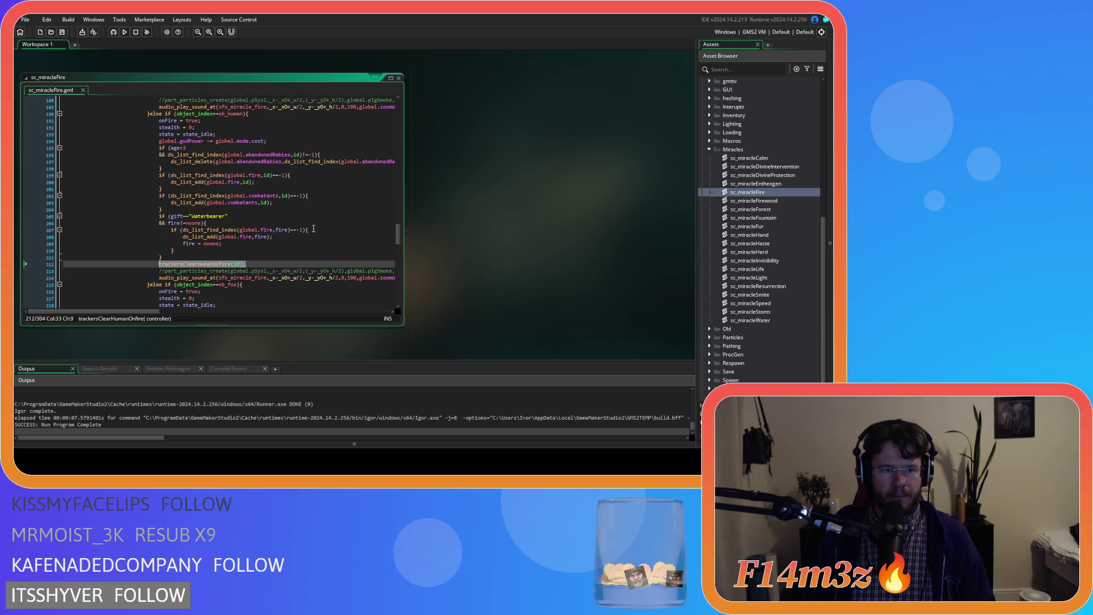
pyautogui.scroll(3, 313, 228)
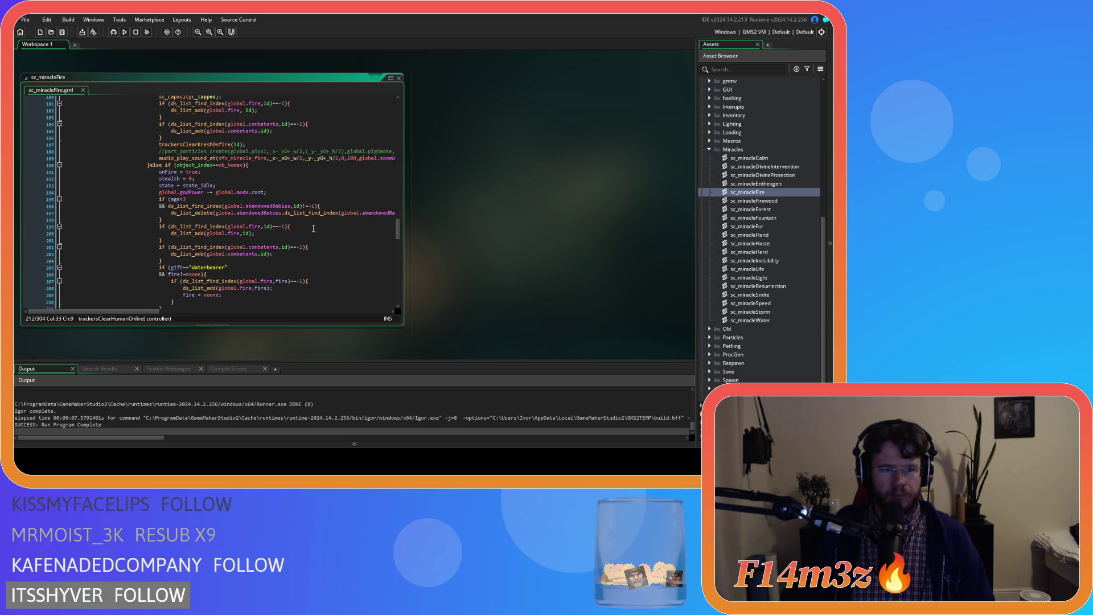
pyautogui.scroll(-3, 226, 279)
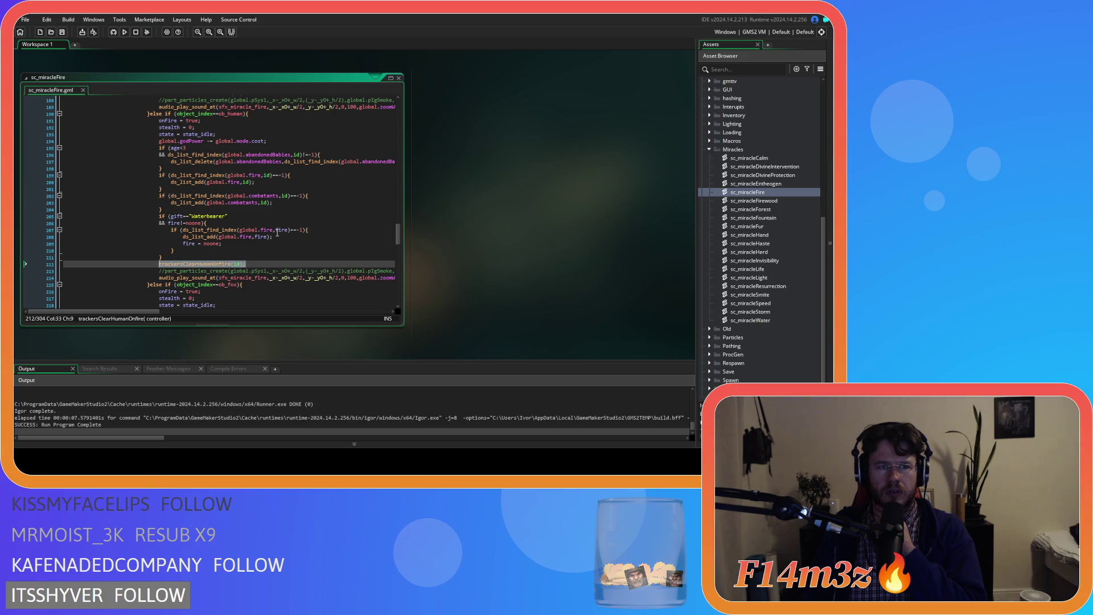
pyautogui.scroll(3, 277, 233)
pyautogui.scroll(-3, 277, 233)
pyautogui.scroll(3, 277, 233)
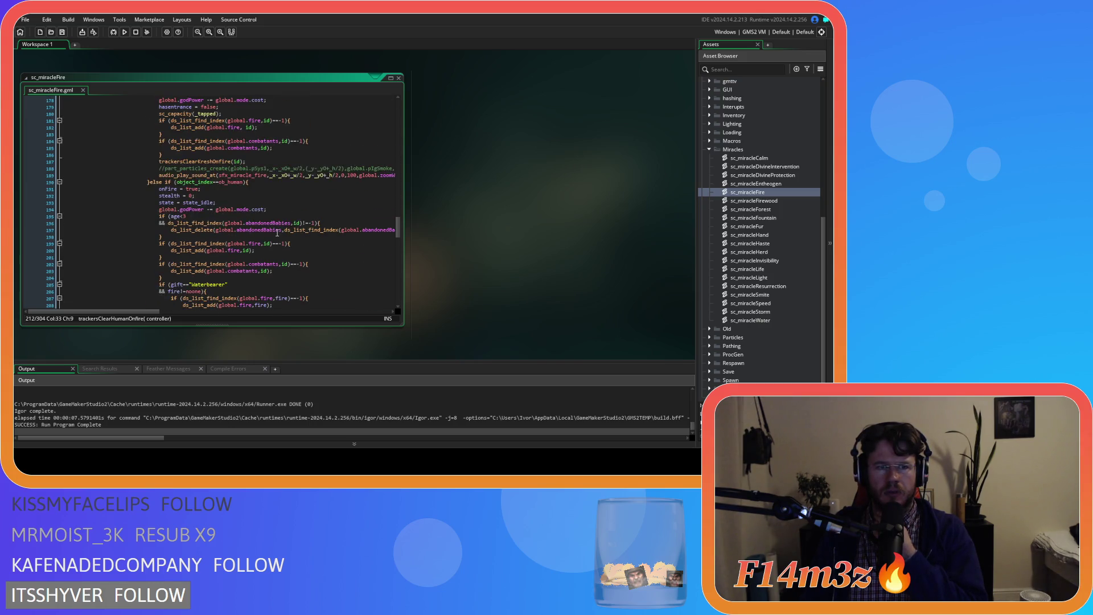
pyautogui.scroll(-3, 278, 233)
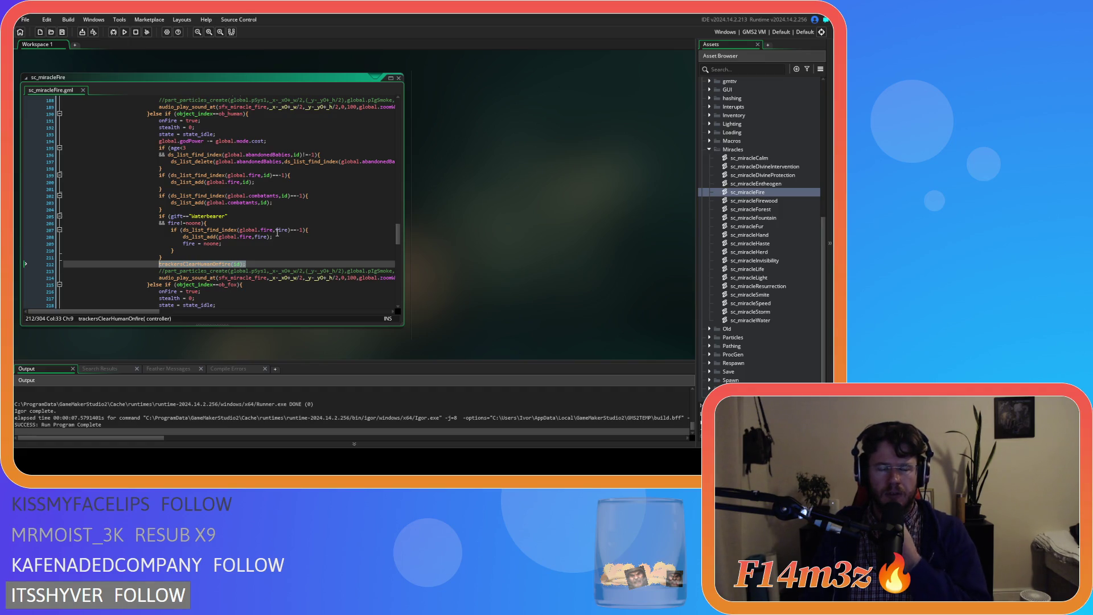
pyautogui.rightClick(183, 263)
pyautogui.click(245, 279)
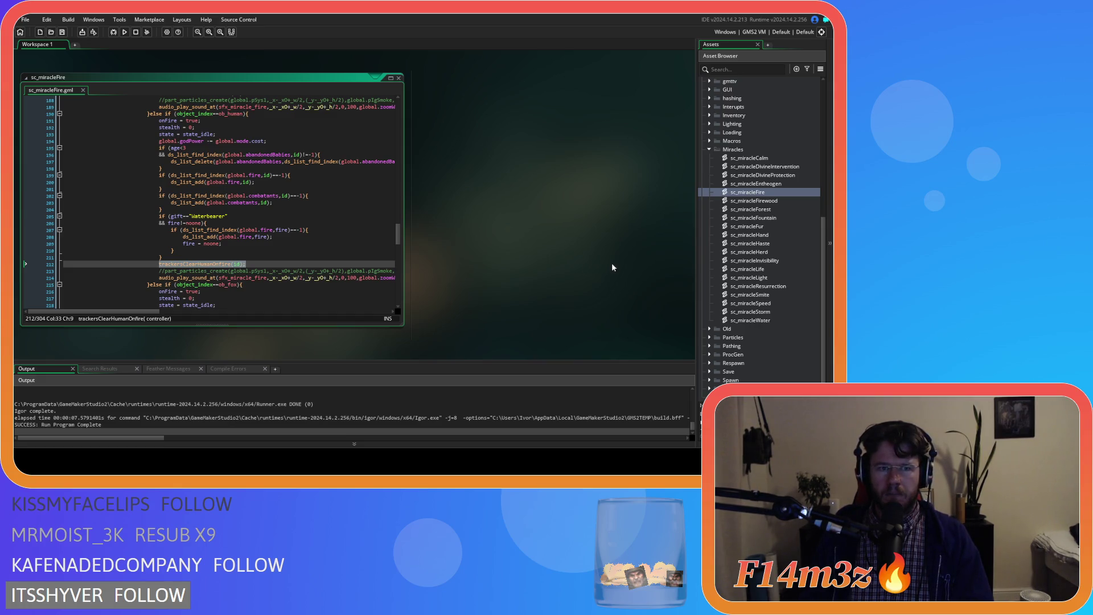
pyautogui.scroll(3, 743, 222)
pyautogui.scroll(3, 730, 197)
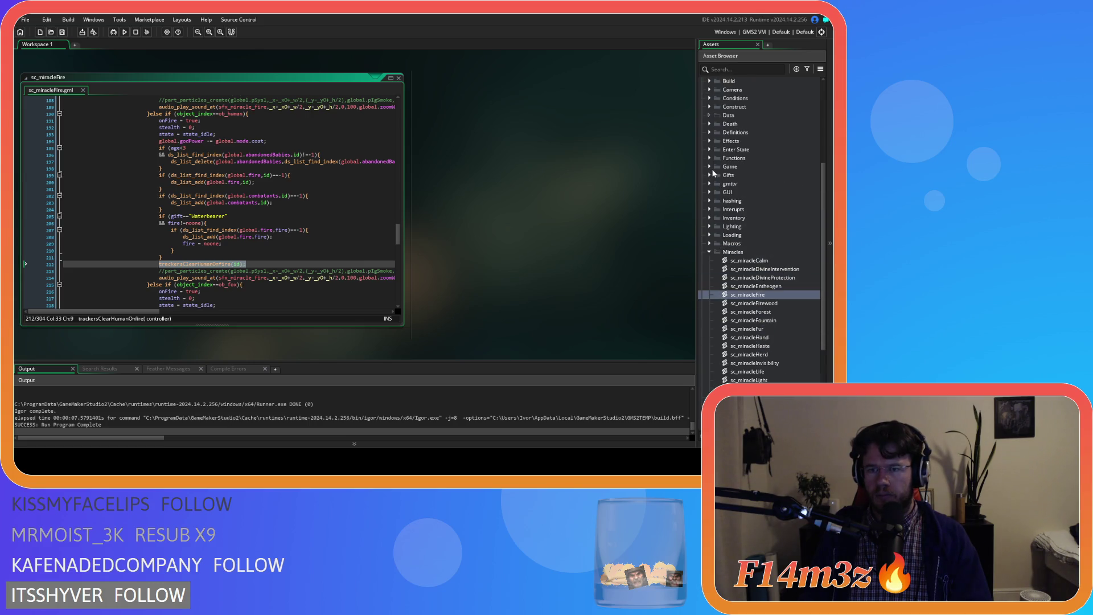
pyautogui.click(709, 166)
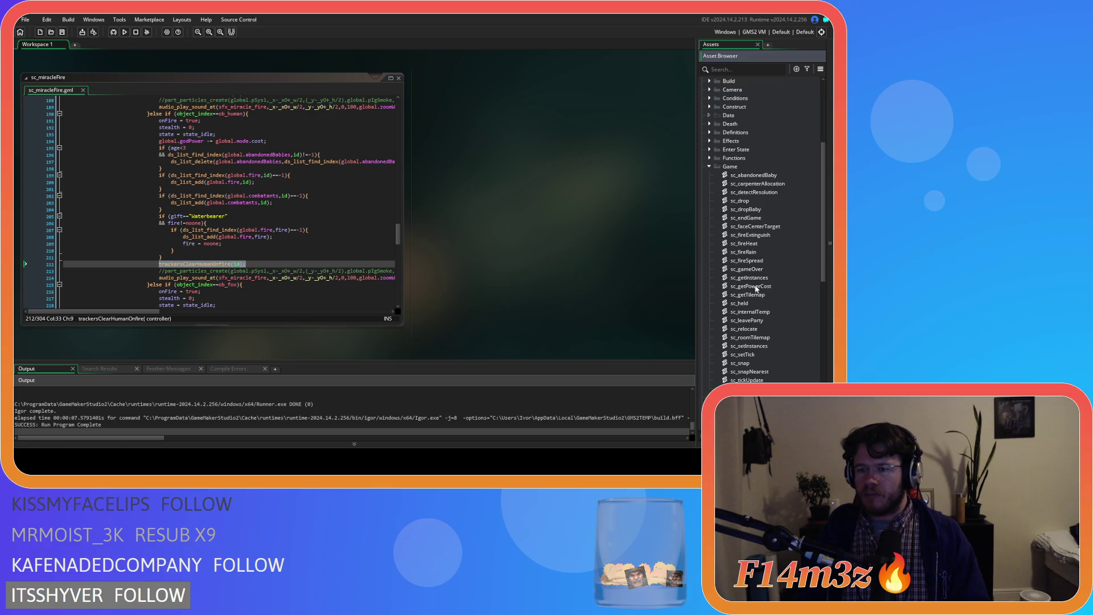
# Open sc_fireSpread and paste a trackersClearHumanOnFire(id) call after the Forager block
pyautogui.doubleClick(747, 260)
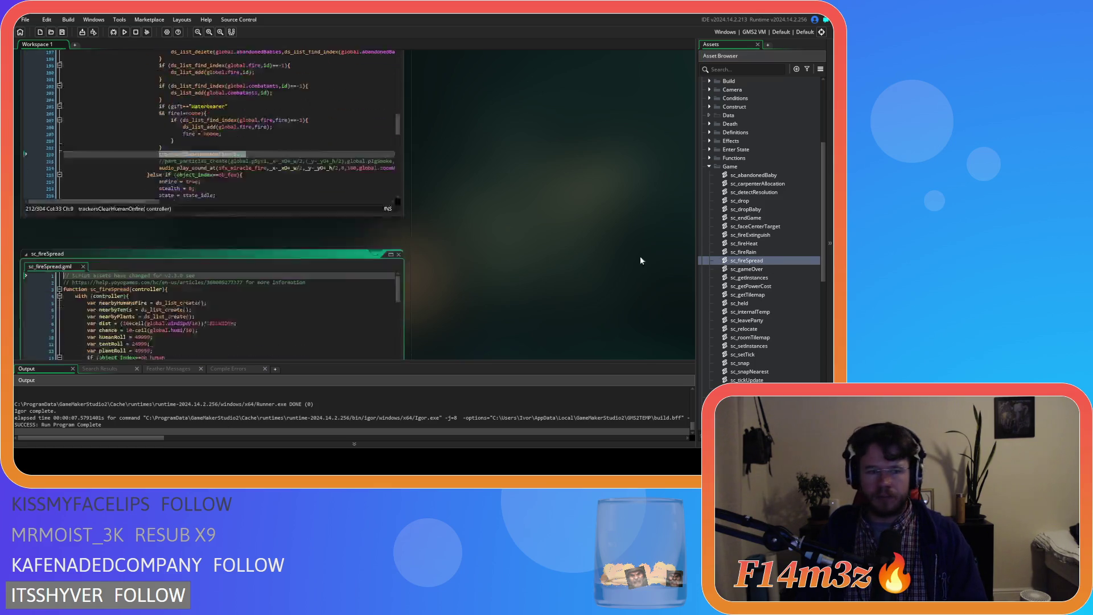
pyautogui.scroll(-20, 235, 176)
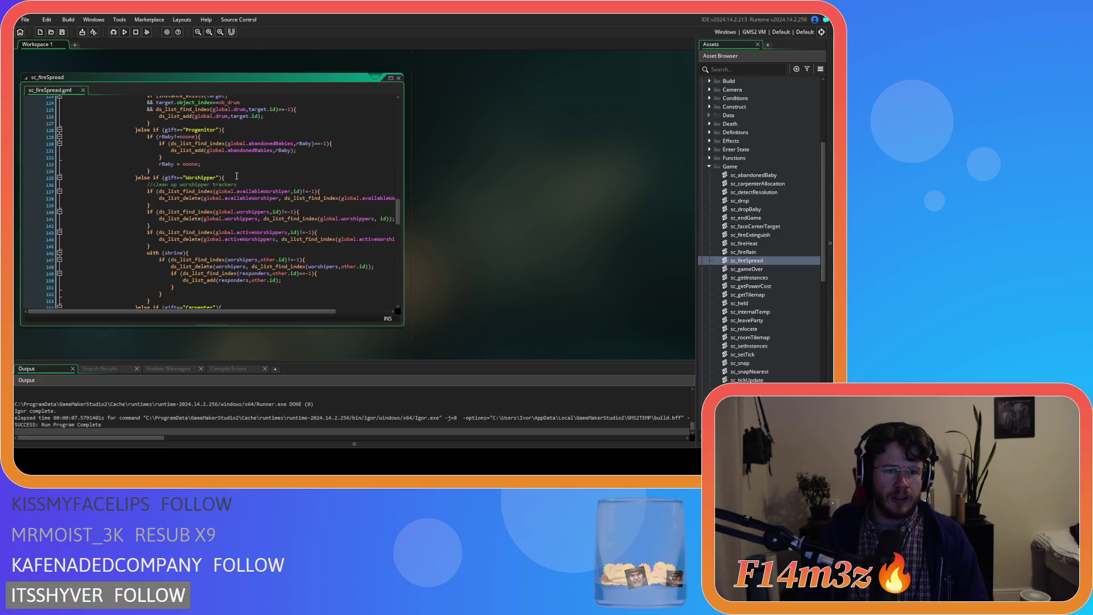
pyautogui.scroll(-14, 252, 188)
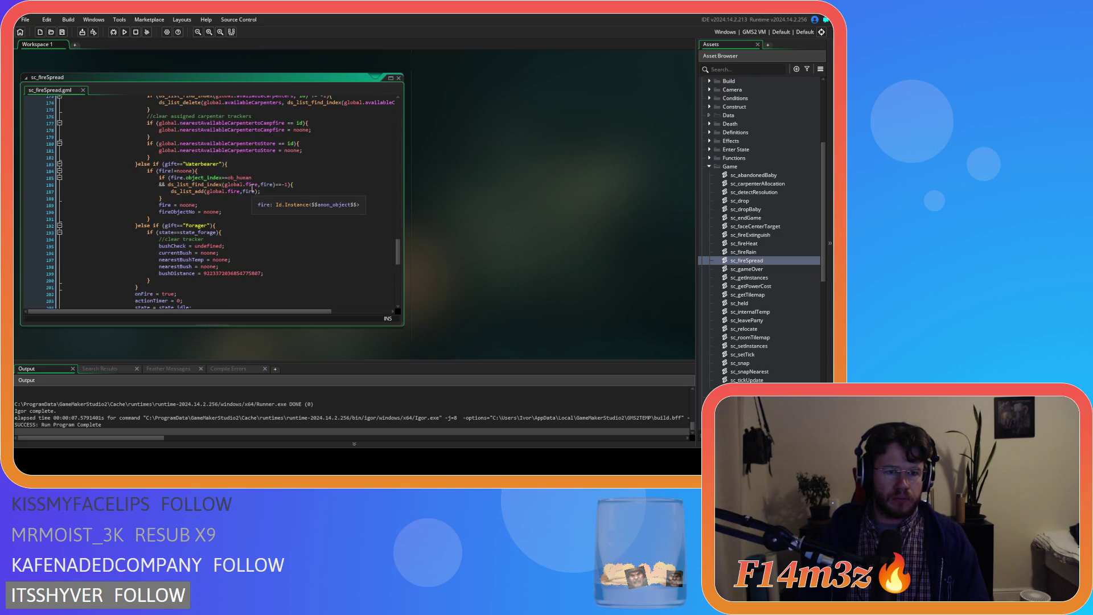
pyautogui.click(181, 219)
pyautogui.press('Return')
pyautogui.write('trackersClearHumanOnFire(id);')
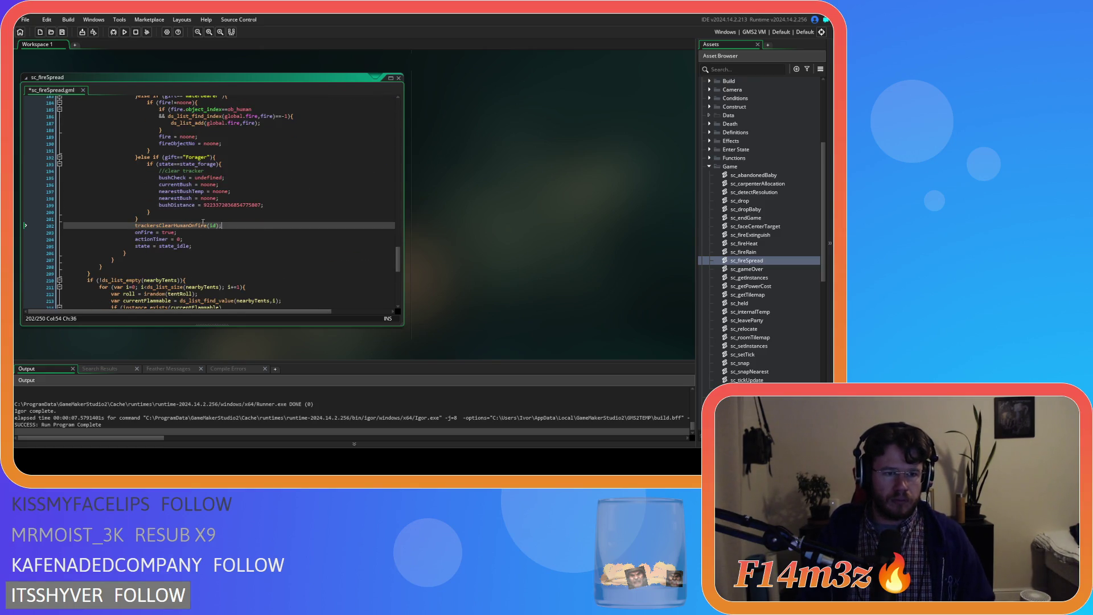
# Bring sc_miracleFire back alongside and select the gift-cleanup code from the Hunter block down
pyautogui.press('F12')
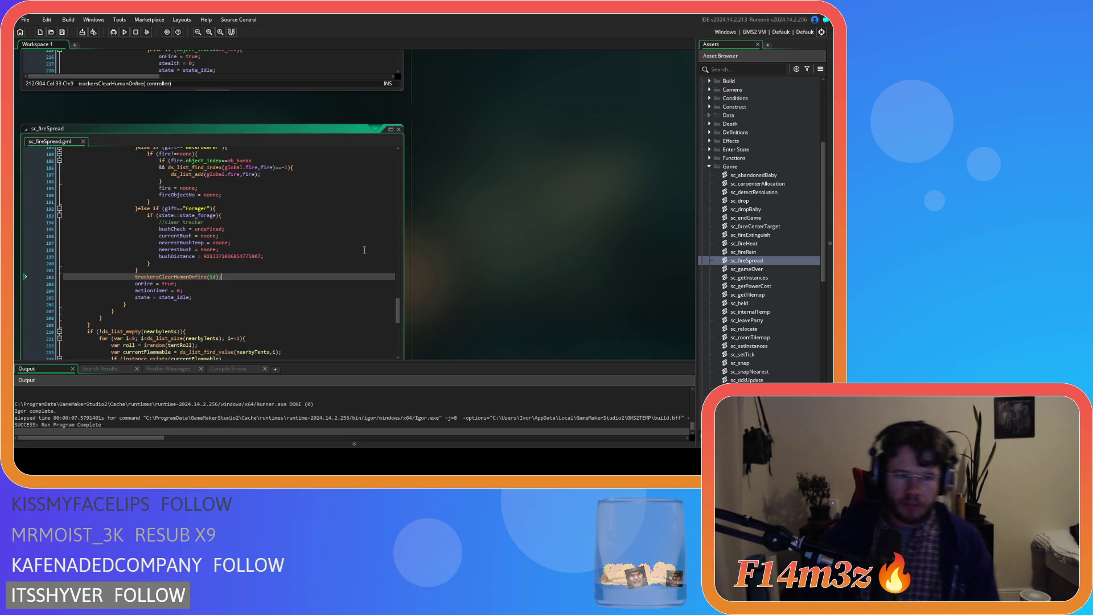
pyautogui.scroll(16, 240, 278)
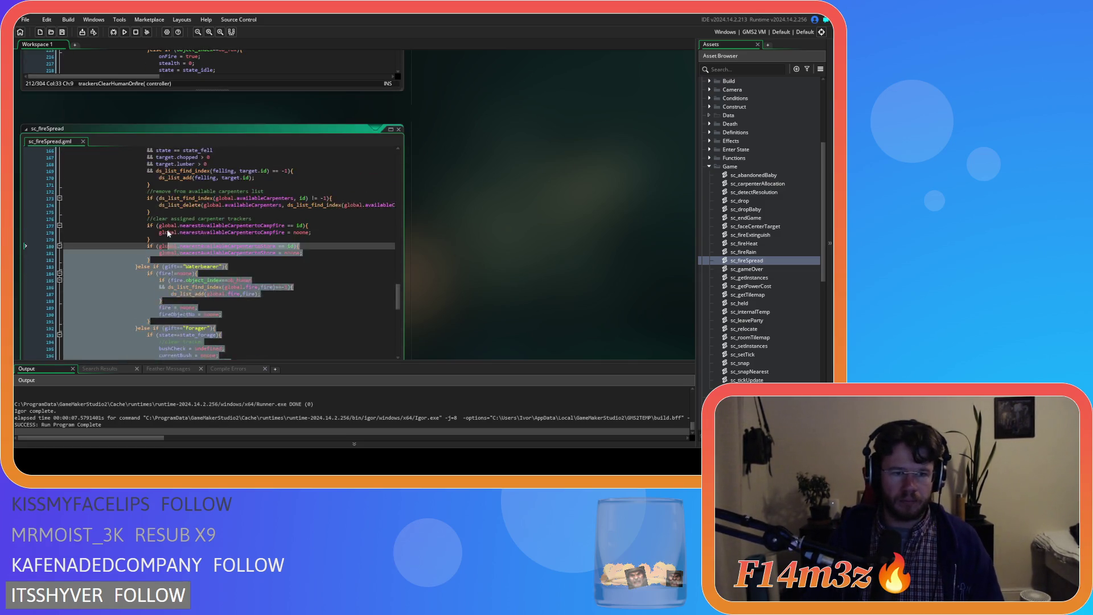
pyautogui.scroll(-17, 170, 256)
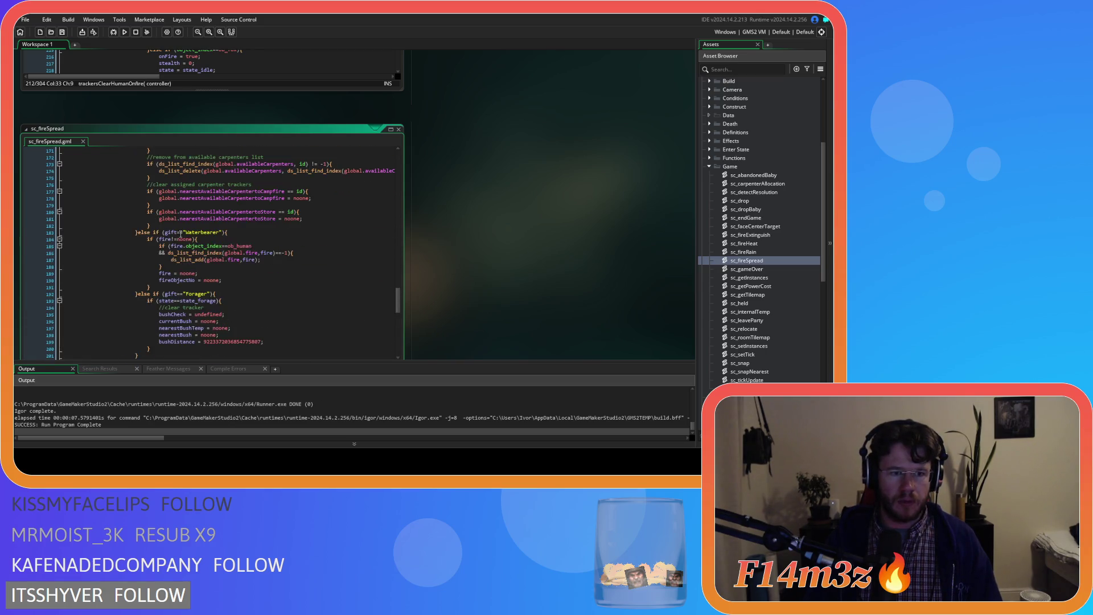
pyautogui.scroll(20, 156, 253)
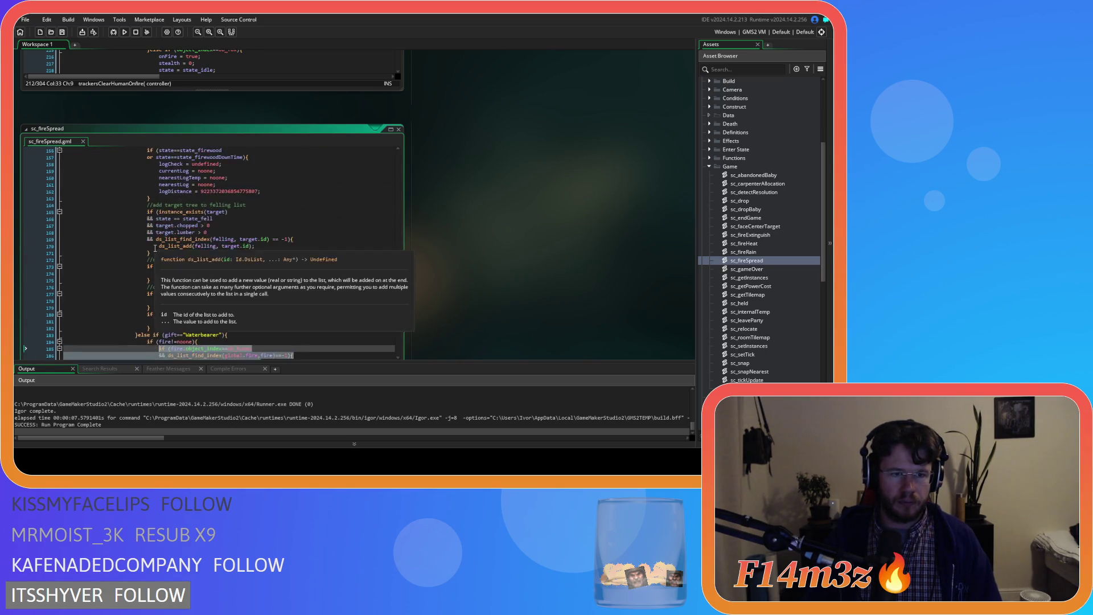
pyautogui.scroll(4, 144, 254)
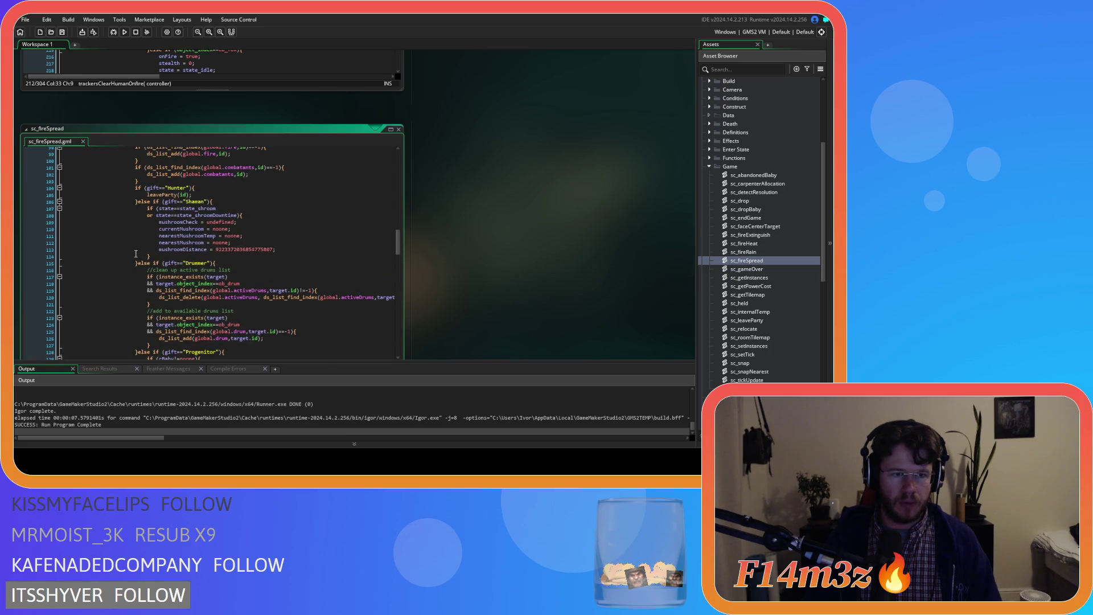
pyautogui.scroll(1, 136, 253)
pyautogui.scroll(-7, 164, 250)
pyautogui.scroll(-20, 164, 250)
pyautogui.scroll(20, 145, 213)
pyautogui.moveTo(150, 217)
pyautogui.mouseDown()
pyautogui.moveTo(141, 207)
pyautogui.moveTo(135, 239)
pyautogui.mouseUp()
pyautogui.scroll(7, 144, 230)
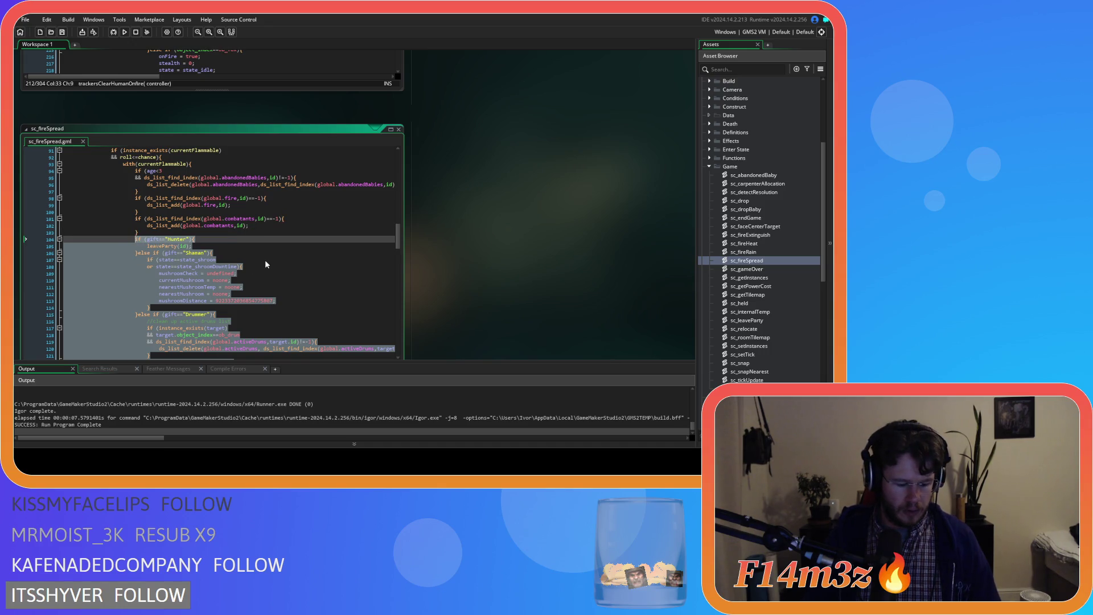
pyautogui.scroll(3, 444, 220)
pyautogui.scroll(2, 445, 221)
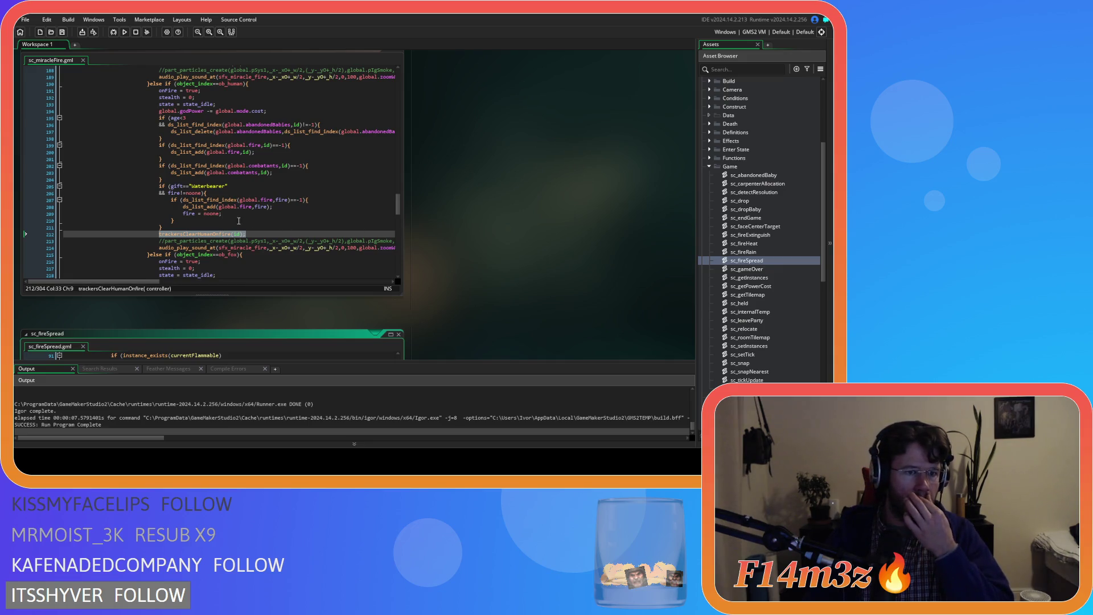
# Paste the copied gift-cleanup code over the Waterbearer if-block on lines 206–211 of sc_miracleFire
pyautogui.moveTo(185, 216)
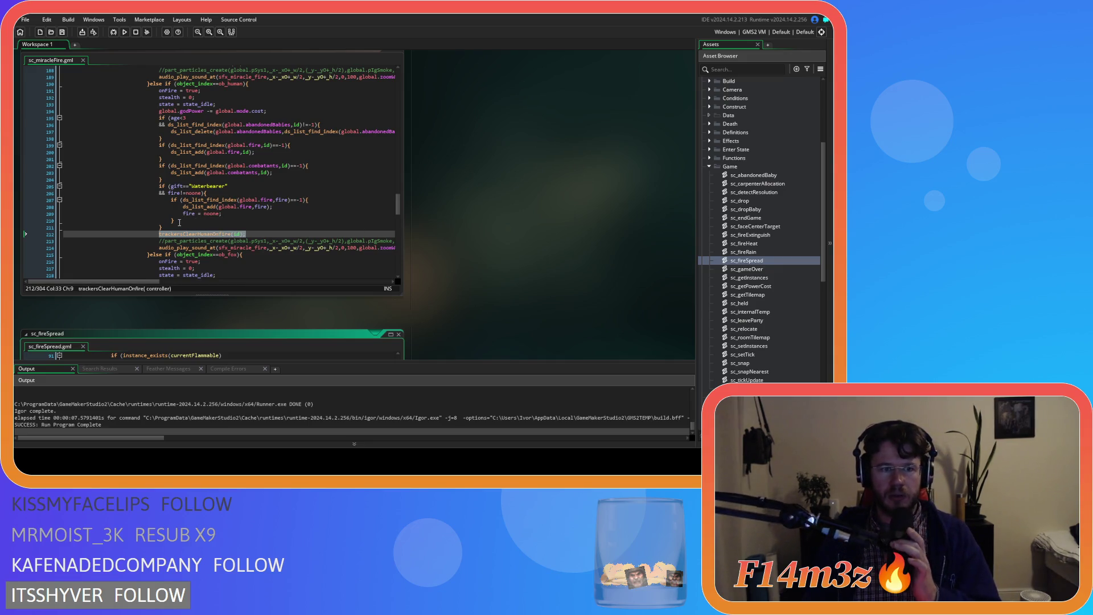
pyautogui.moveTo(159, 234); pyautogui.dragTo(155, 194)
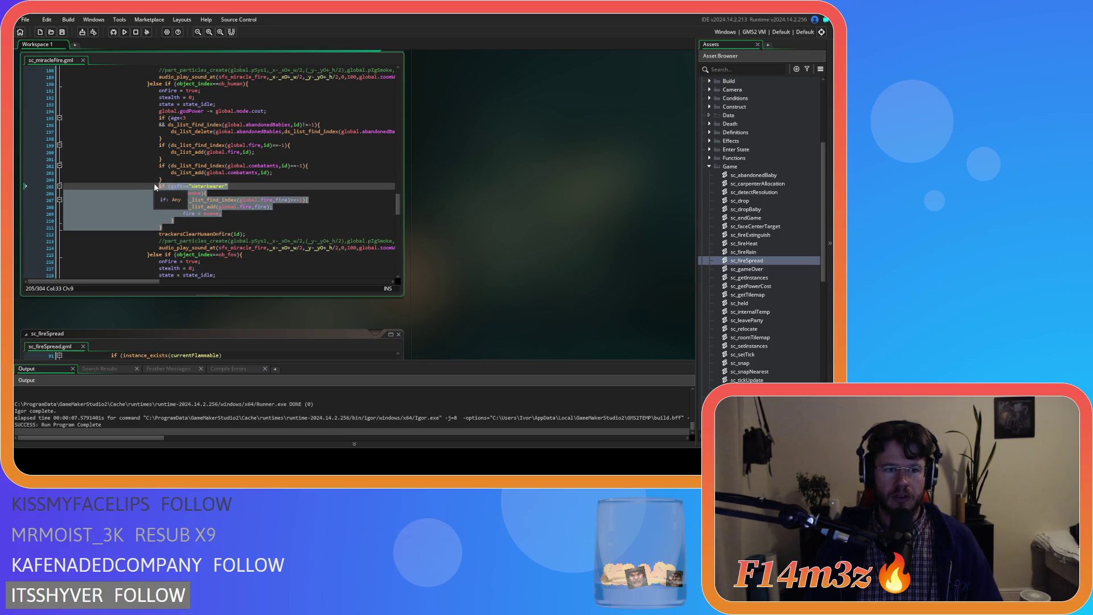
pyautogui.hotkey('ctrl', 'v')
pyautogui.moveTo(145, 222)
pyautogui.mouseDown()
pyautogui.moveTo(119, 176)
pyautogui.moveTo(114, 234)
pyautogui.mouseUp()
pyautogui.scroll(10, 119, 179)
pyautogui.scroll(4, 120, 182)
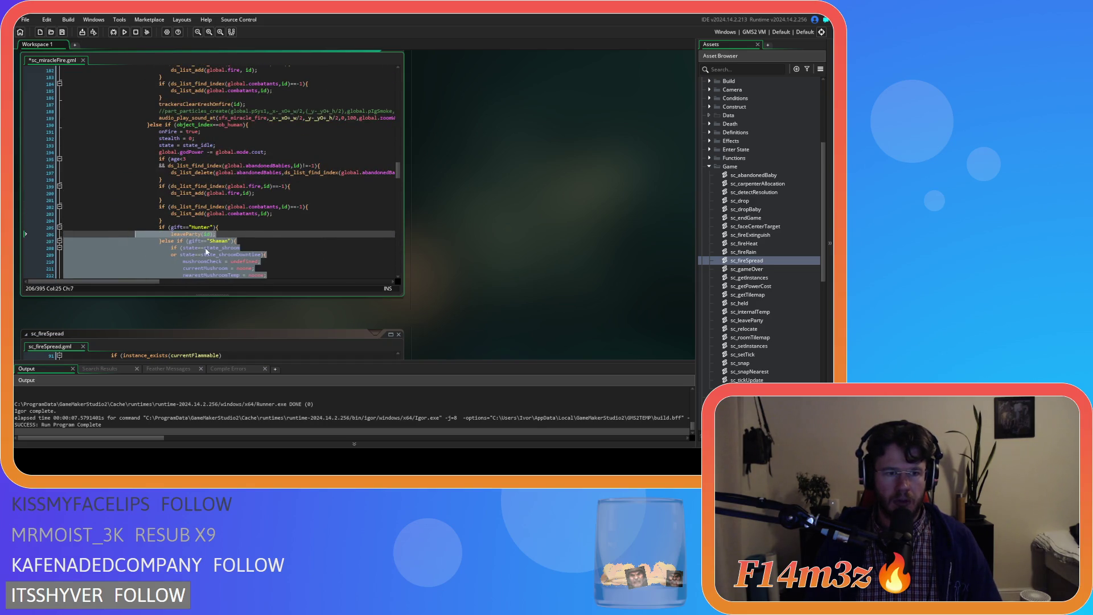
pyautogui.click(244, 248)
pyautogui.scroll(-2, 277, 242)
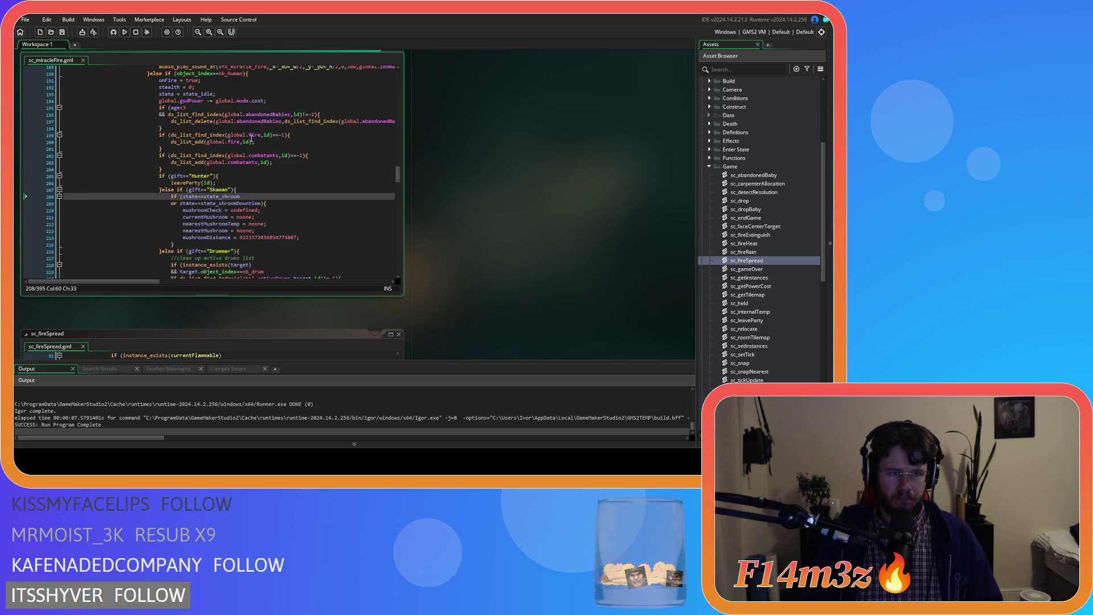
pyautogui.scroll(-5, 224, 94)
pyautogui.scroll(-20, 225, 92)
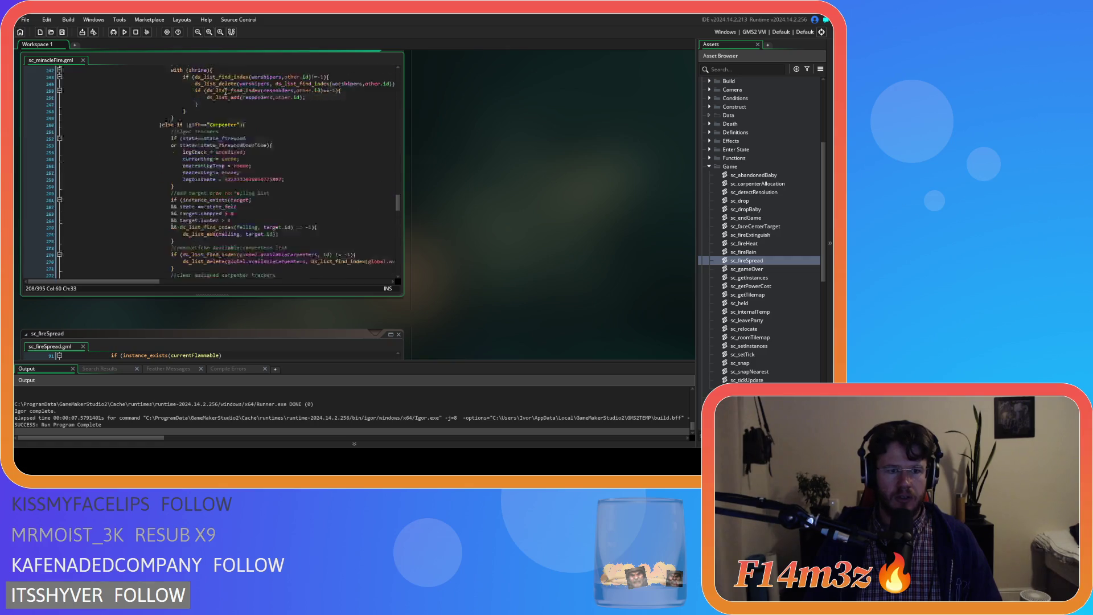
pyautogui.scroll(-5, 225, 91)
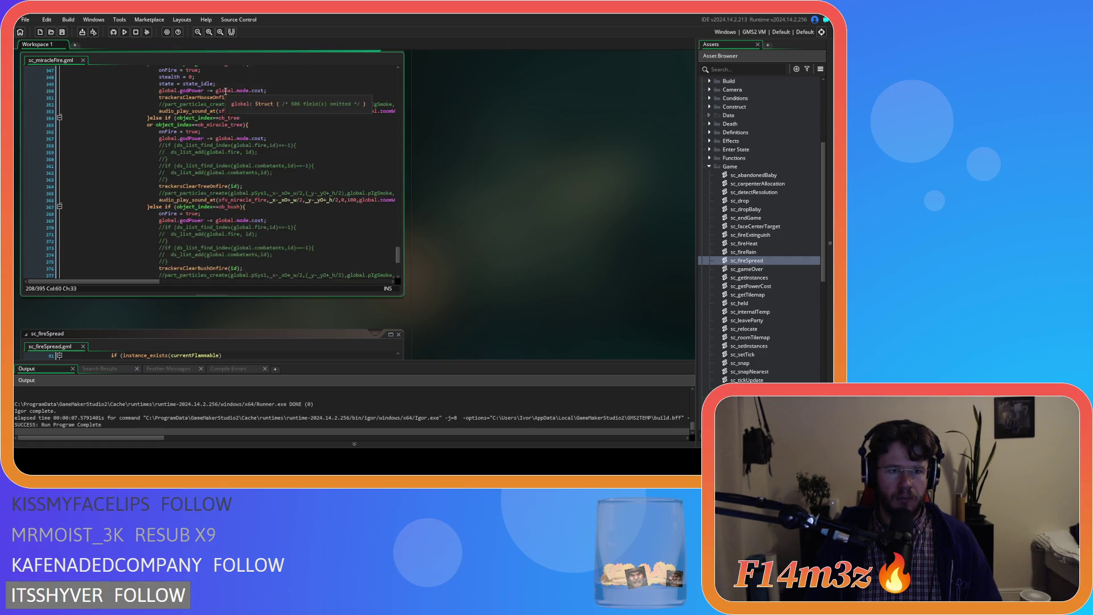
pyautogui.scroll(19, 209, 189)
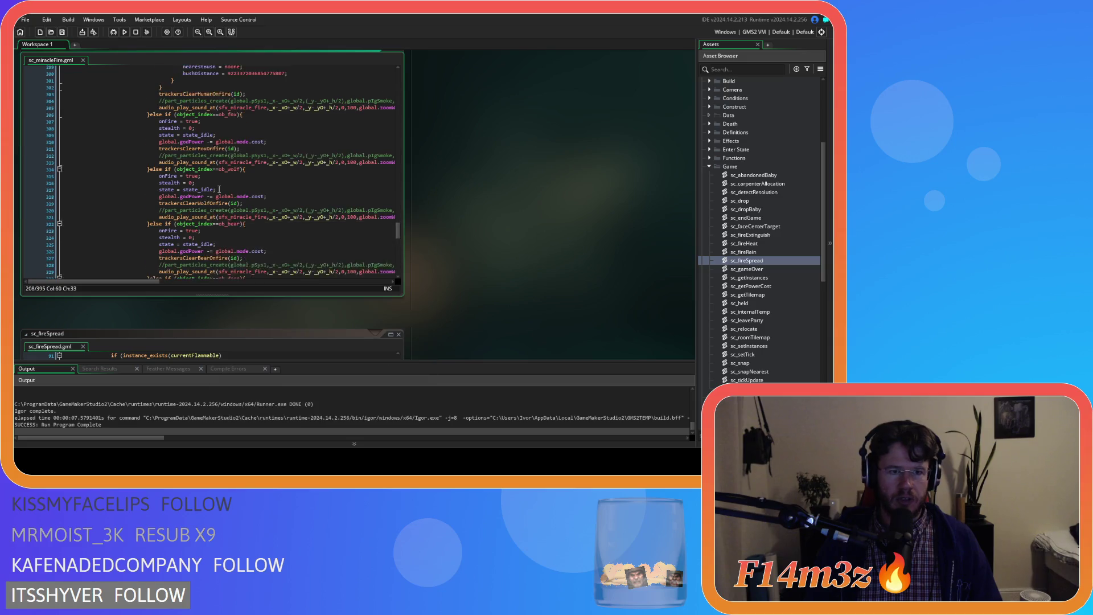
# Peek at the trackersClearHumanOnfire script and close it again
pyautogui.middleClick(203, 230)
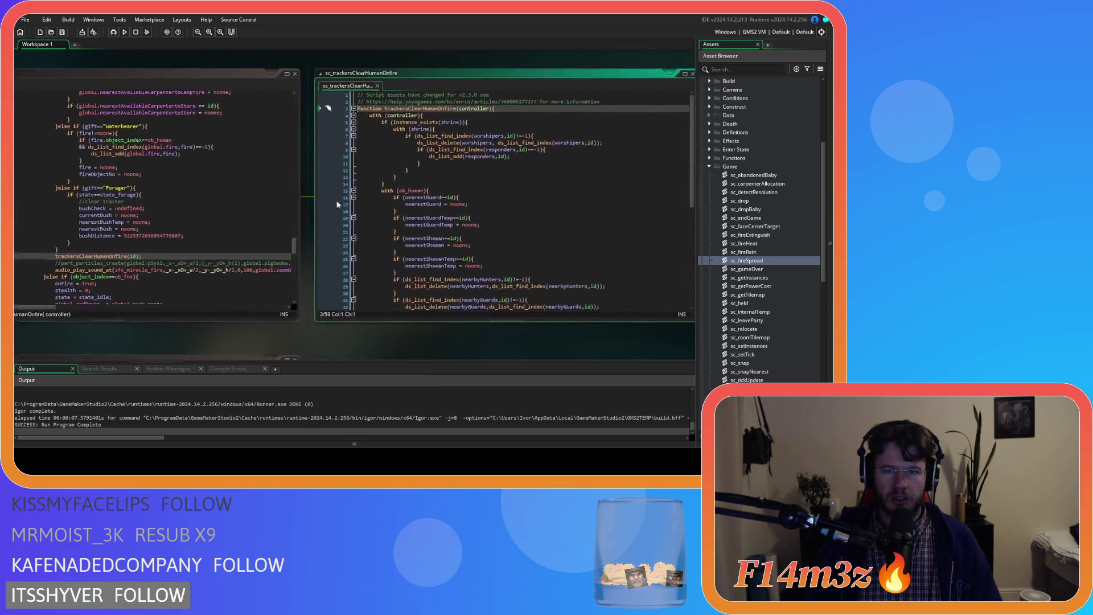
pyautogui.click(677, 78)
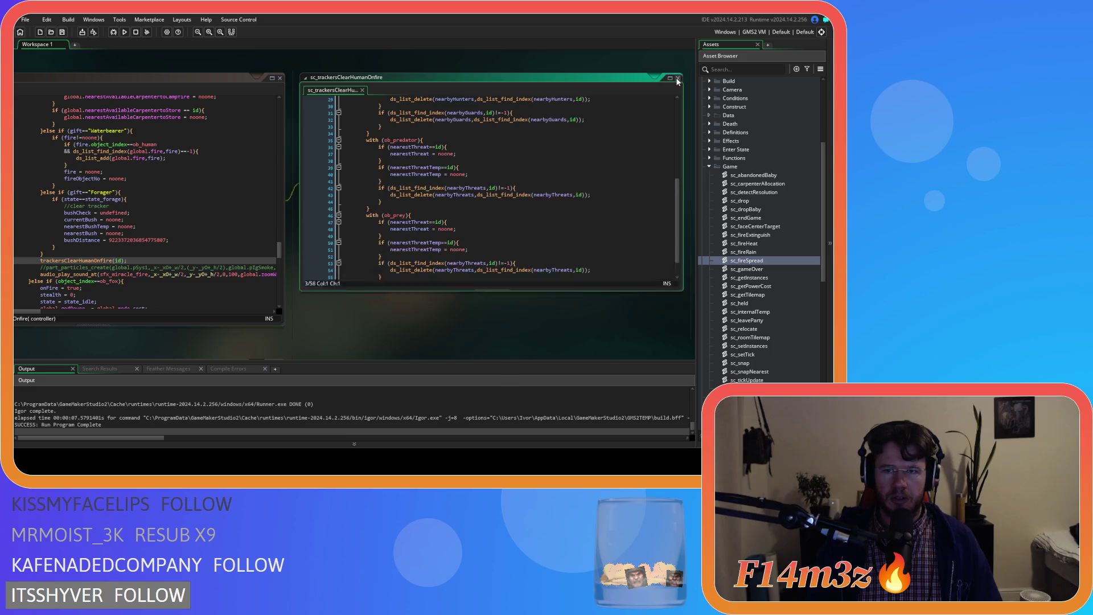
pyautogui.scroll(20, 288, 211)
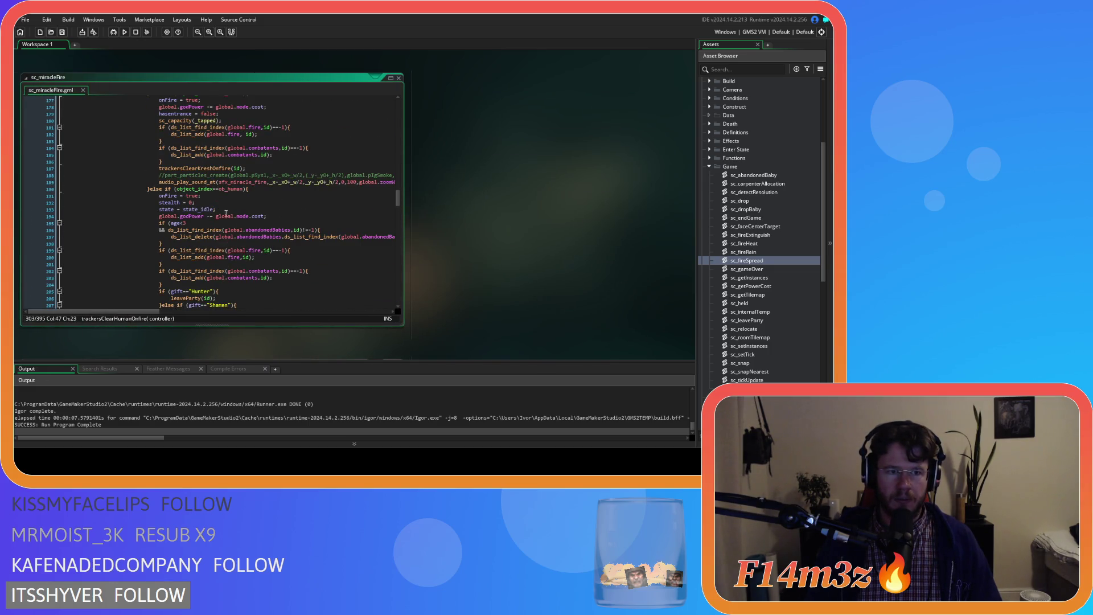
# Move the onFire, stealth and state lines below the trackersClearHumanOnFire call
pyautogui.moveTo(230, 206)
pyautogui.mouseDown()
pyautogui.moveTo(164, 208)
pyautogui.moveTo(165, 196)
pyautogui.mouseUp()
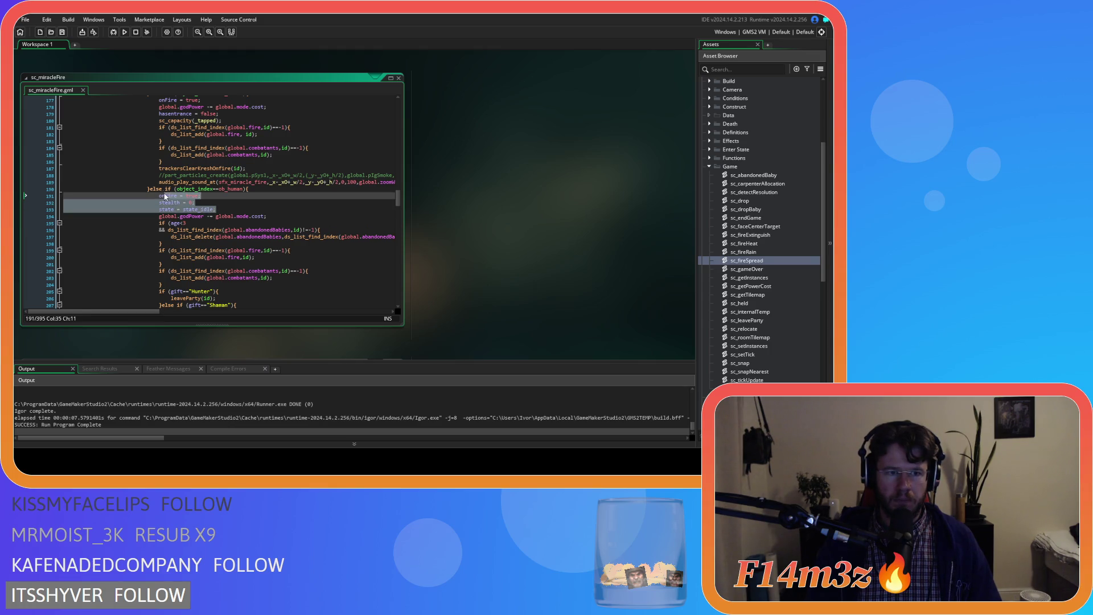
pyautogui.hotkey('shift', 'Up')
pyautogui.hotkey('shift', 'End')
pyautogui.press('Delete')
pyautogui.scroll(-20, 137, 214)
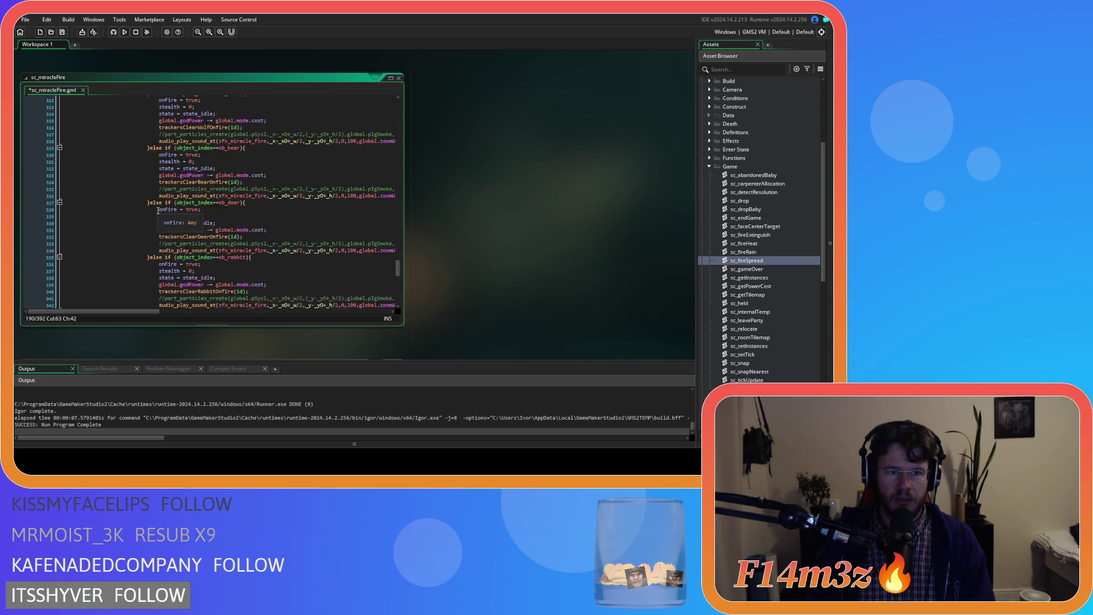
pyautogui.scroll(-3, 158, 210)
pyautogui.scroll(6, 241, 218)
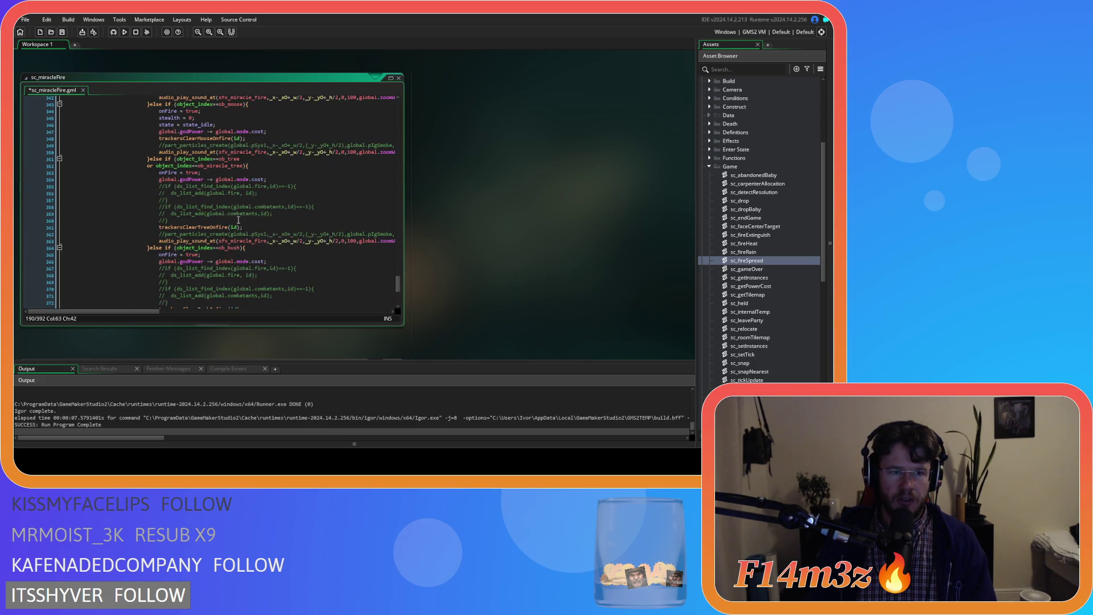
pyautogui.scroll(17, 241, 219)
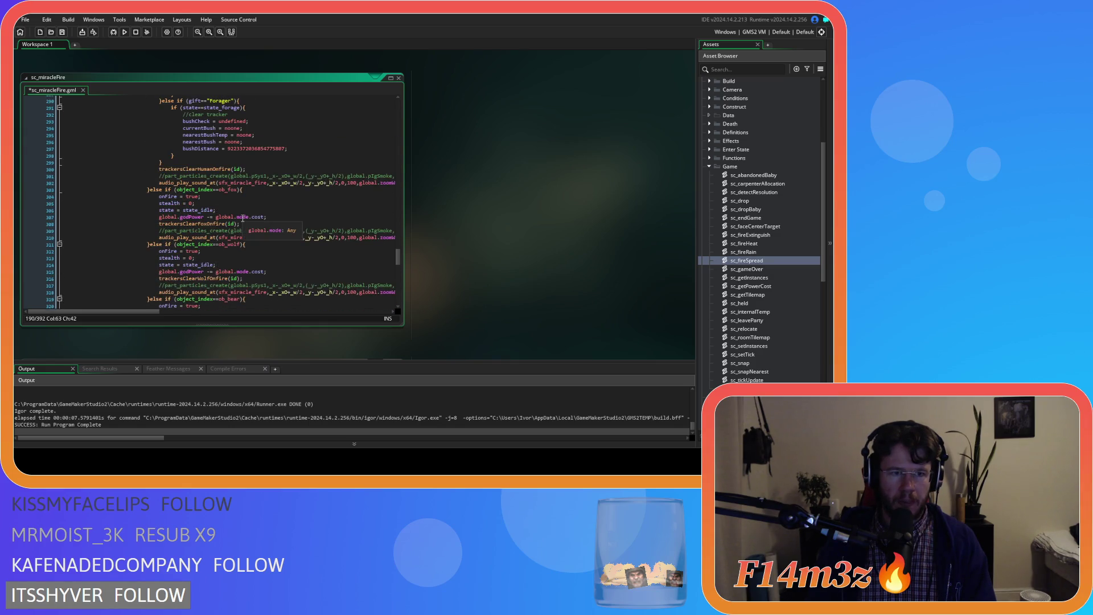
pyautogui.click(266, 236)
pyautogui.press('Return')
pyautogui.hotkey('ctrl', 'v')
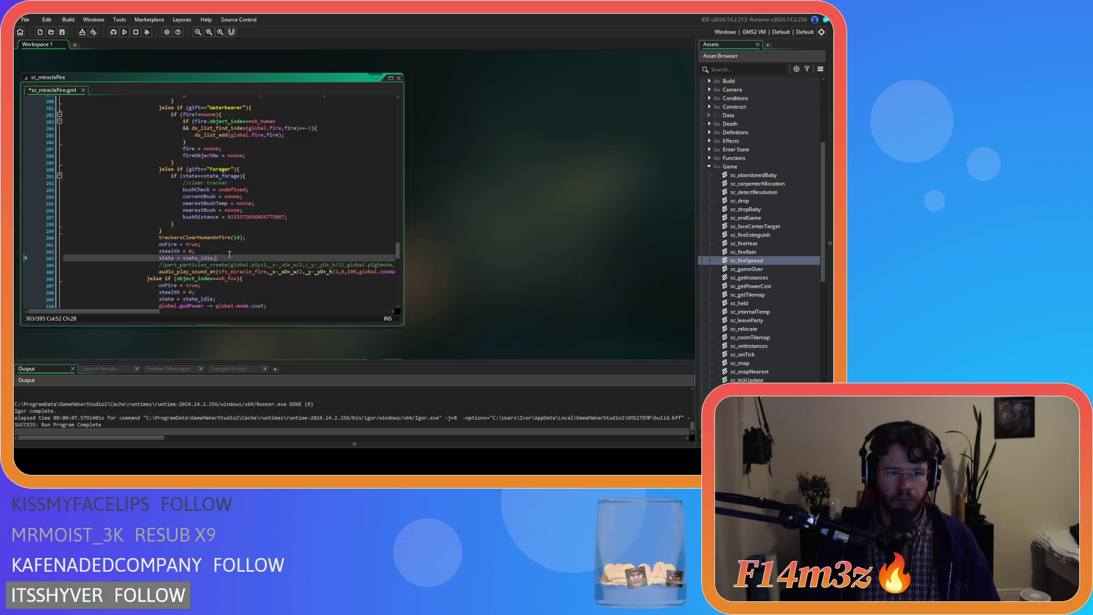
# Add 'actionTimer = 0;' after onFire = true, save and close sc_miracleFire
pyautogui.click(214, 250)
pyautogui.press('Home')
pyautogui.press('Return')
pyautogui.press('Up')
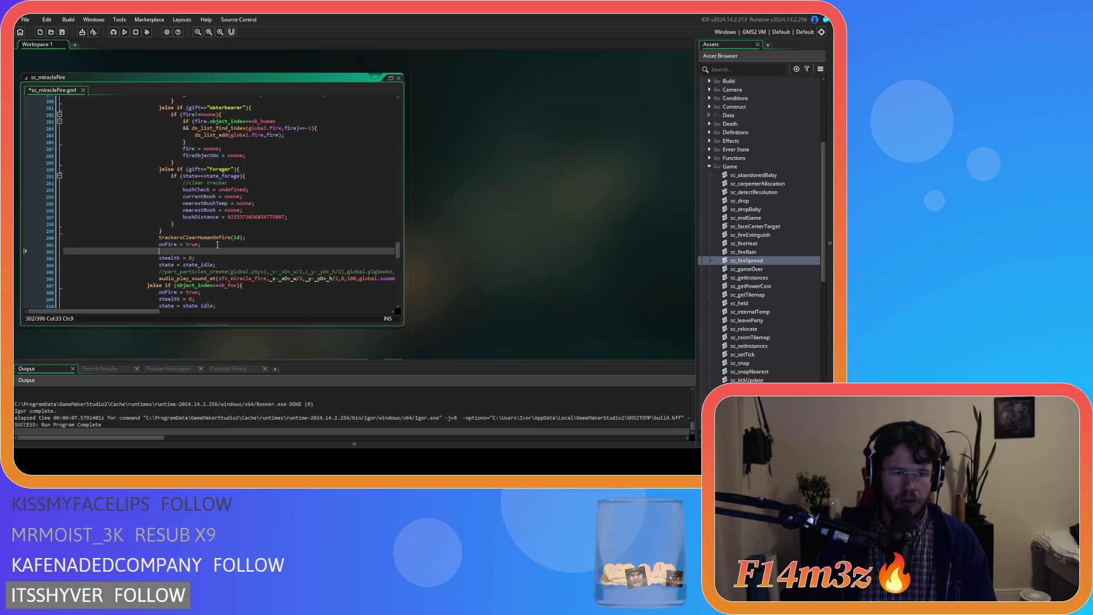
pyautogui.write('actionTimer')
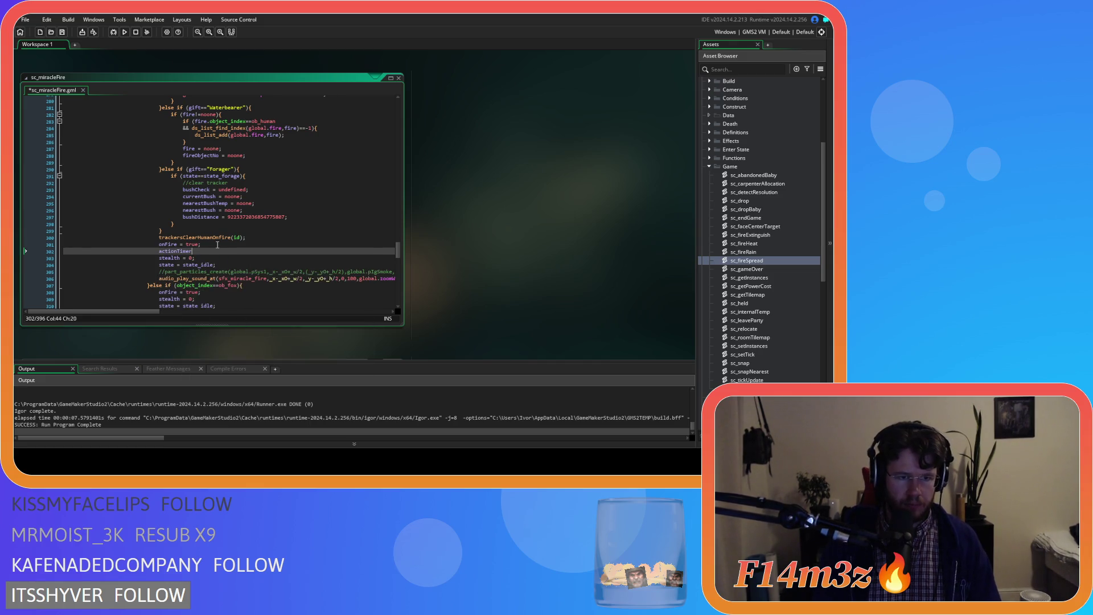
pyautogui.write(' = 0;')
pyautogui.hotkey('ctrl', 's')
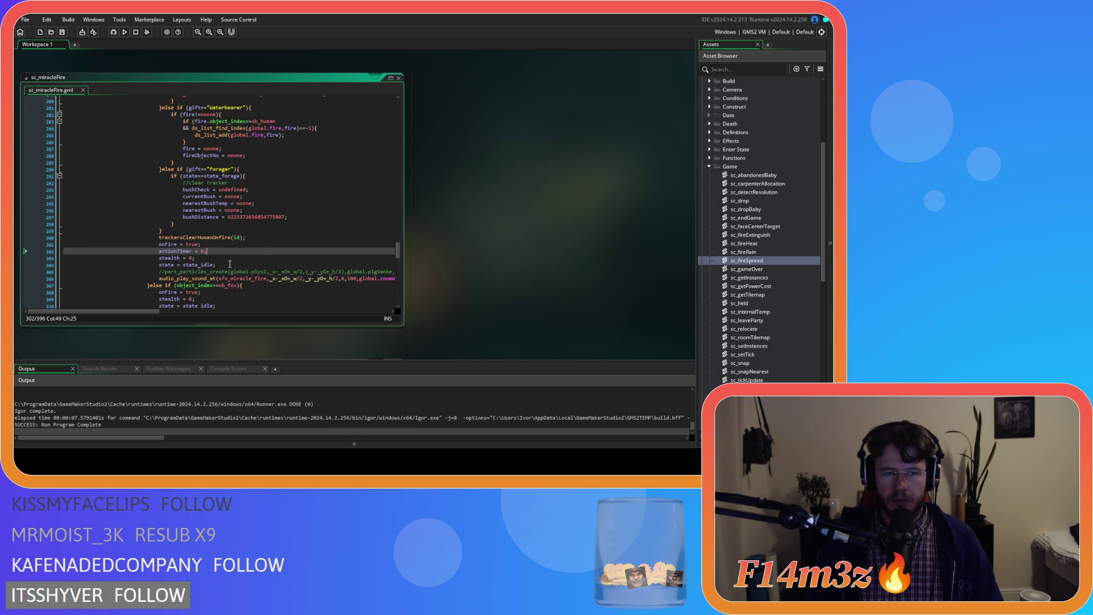
pyautogui.hotkey('ctrl', 'w')
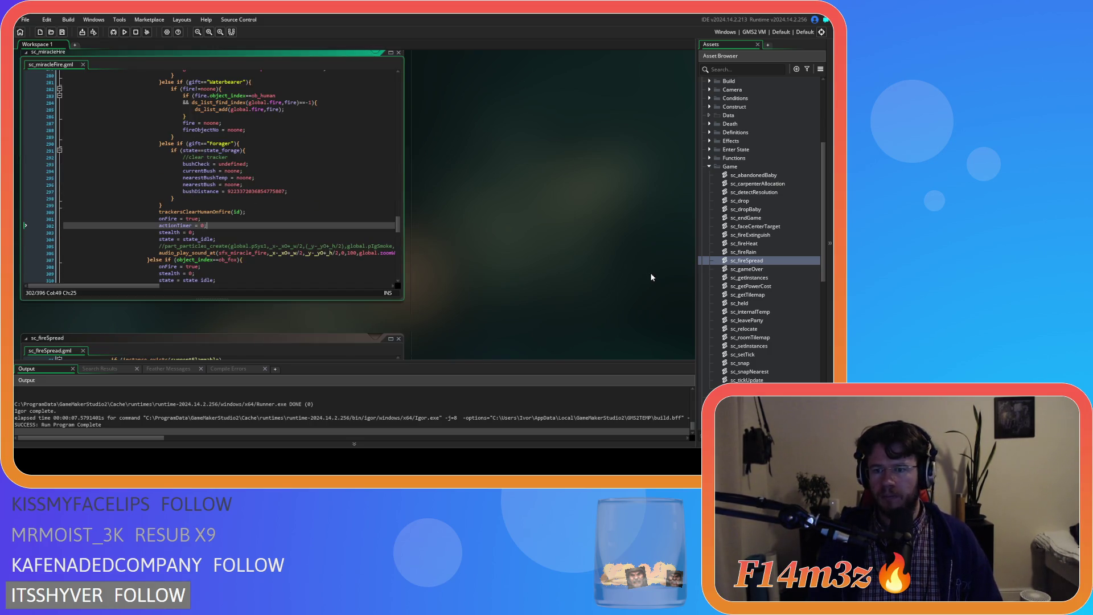
pyautogui.click(364, 268)
pyautogui.moveTo(399, 187); pyautogui.dragTo(398, 270)
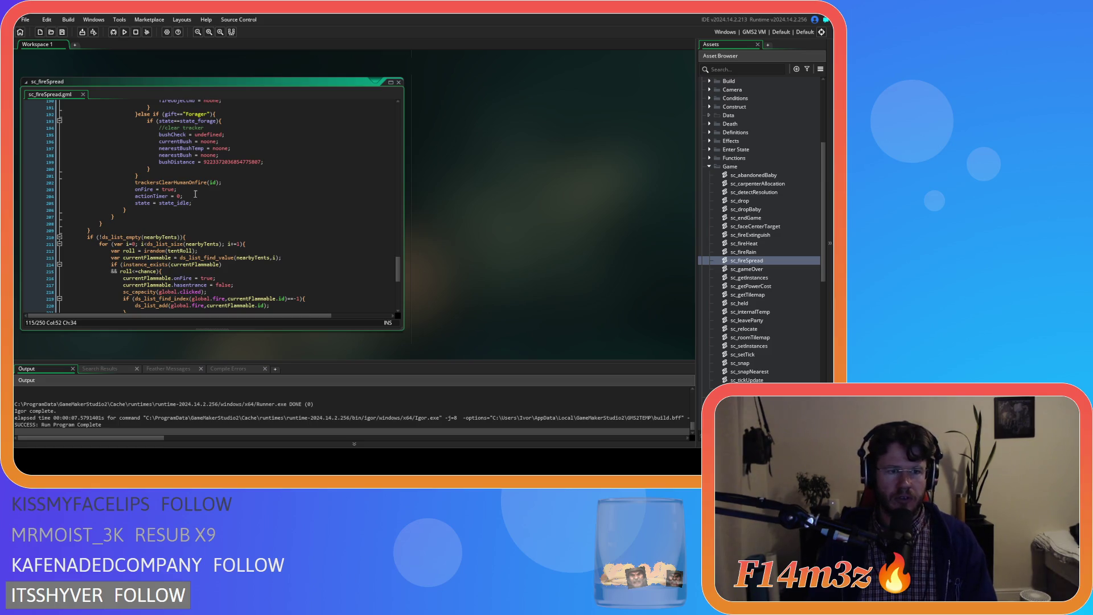
pyautogui.scroll(-5, 197, 193)
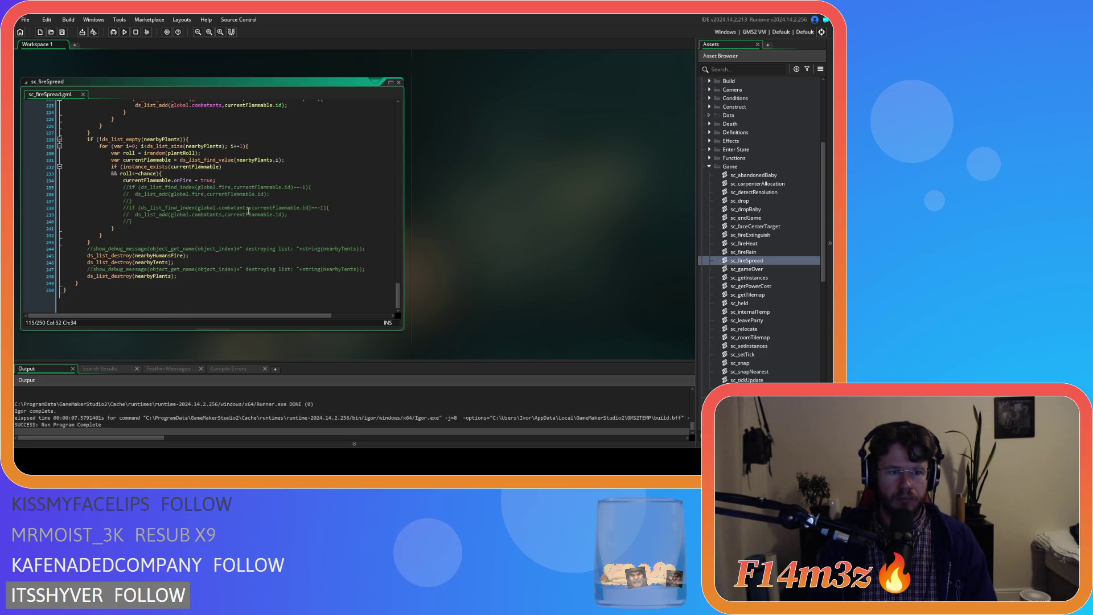
pyautogui.scroll(10, 250, 213)
pyautogui.scroll(15, 256, 215)
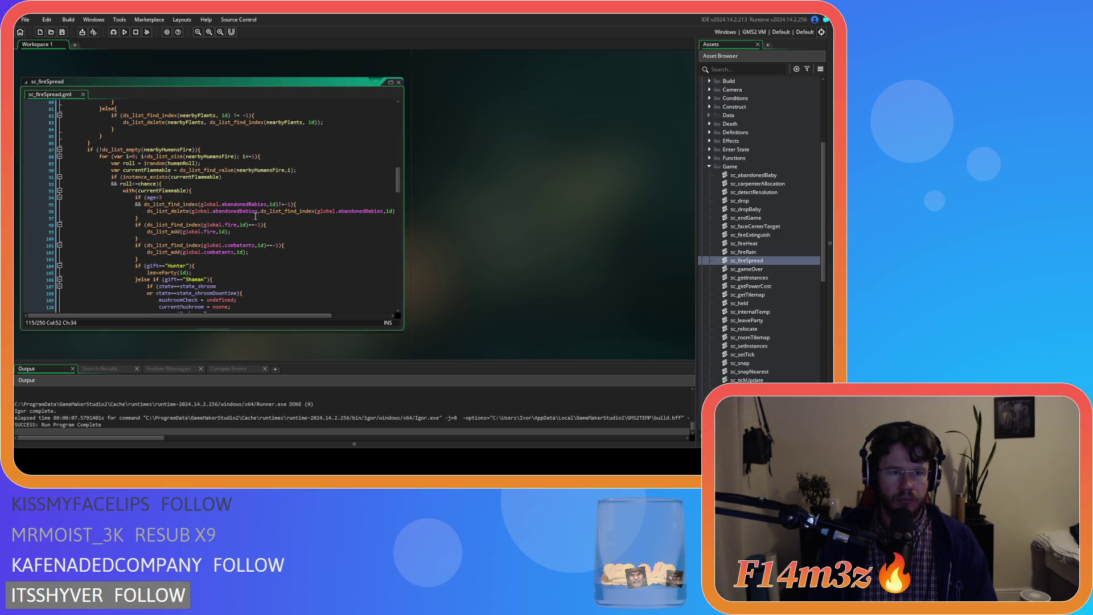
pyautogui.scroll(4, 256, 215)
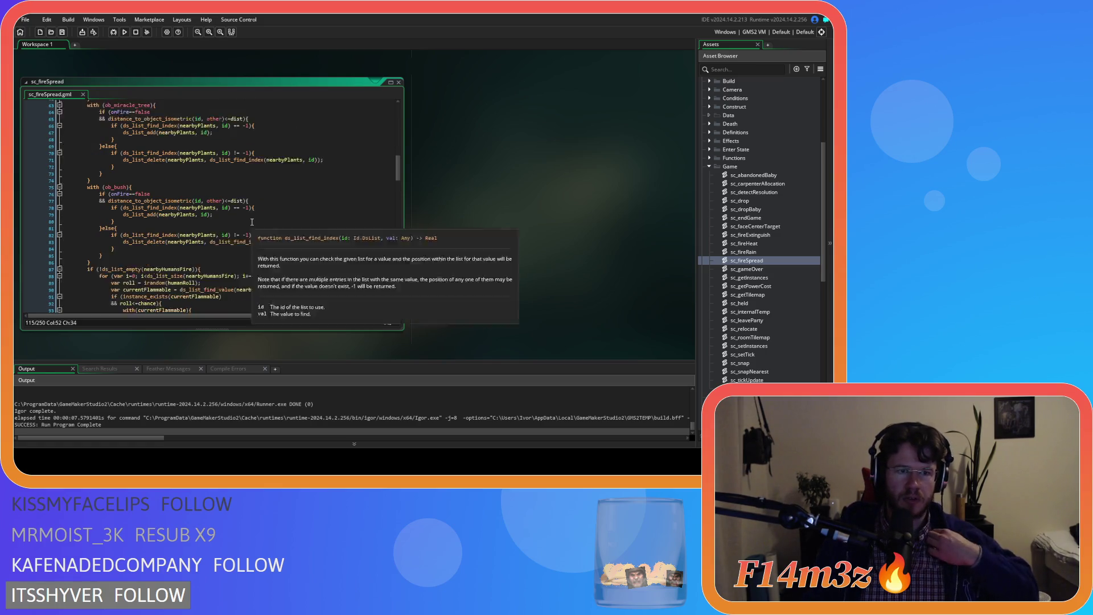
pyautogui.scroll(10, 252, 222)
pyautogui.scroll(6, 251, 222)
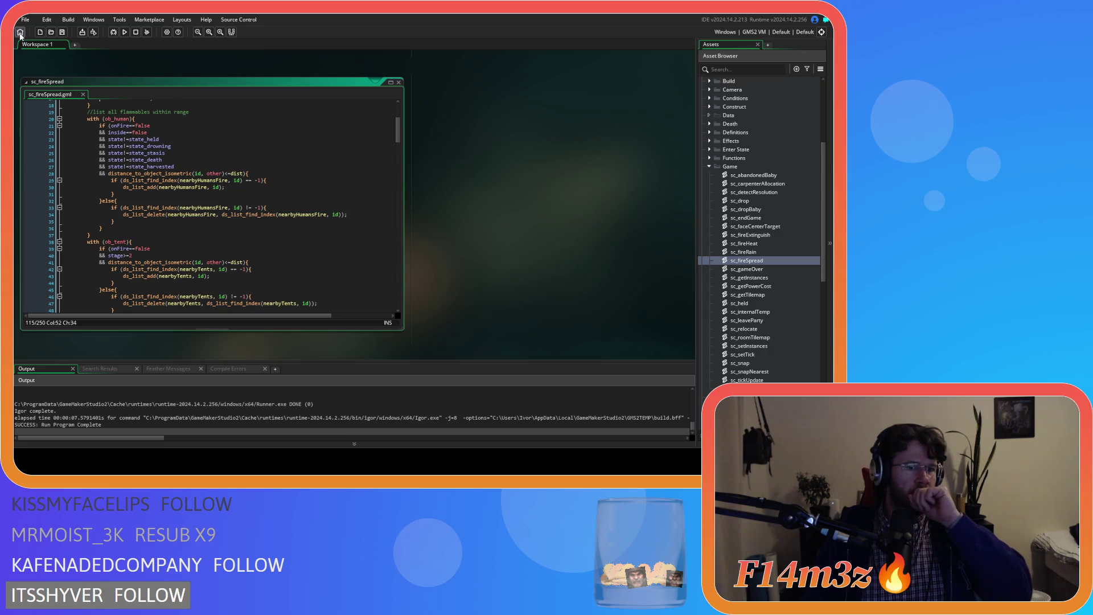
pyautogui.scroll(-3, 133, 153)
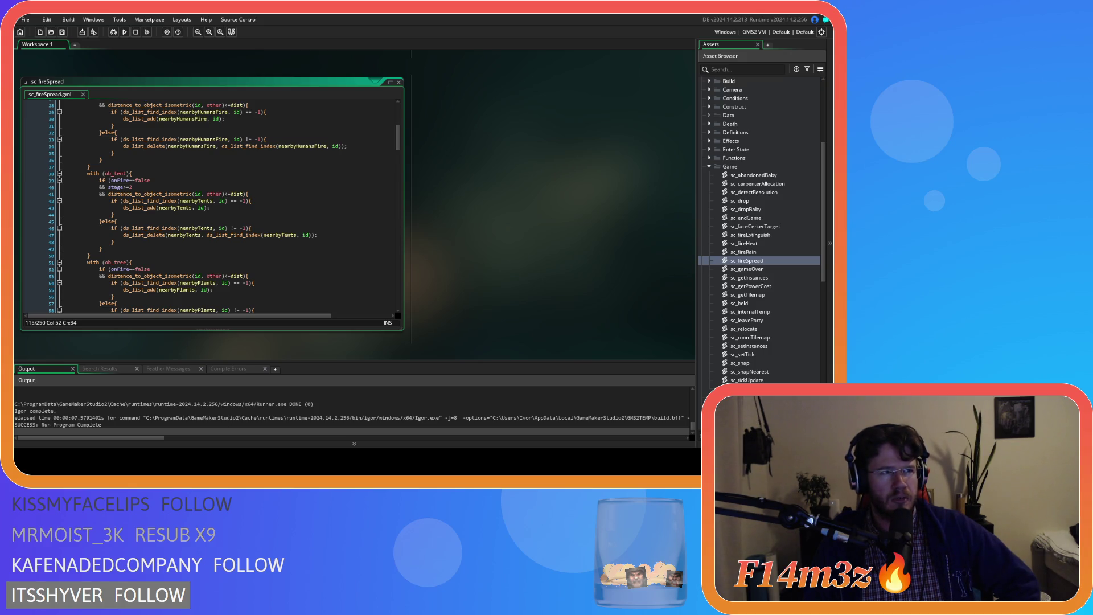
pyautogui.scroll(3, 398, 135)
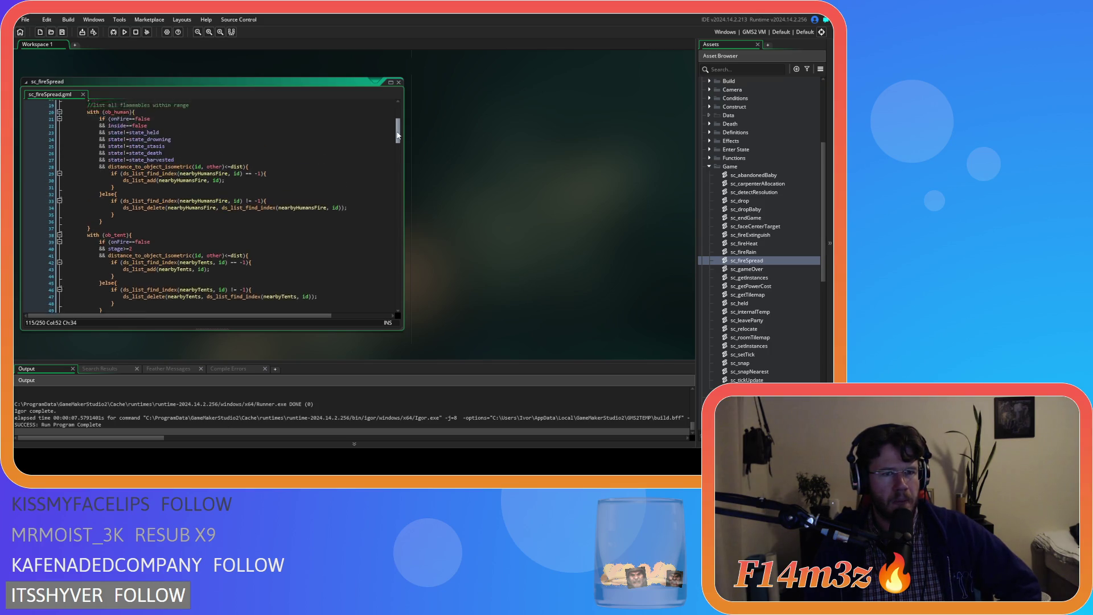
pyautogui.moveTo(398, 135)
pyautogui.mouseDown()
pyautogui.moveTo(398, 125)
pyautogui.moveTo(398, 185)
pyautogui.moveTo(391, 123)
pyautogui.moveTo(399, 269)
pyautogui.mouseUp()
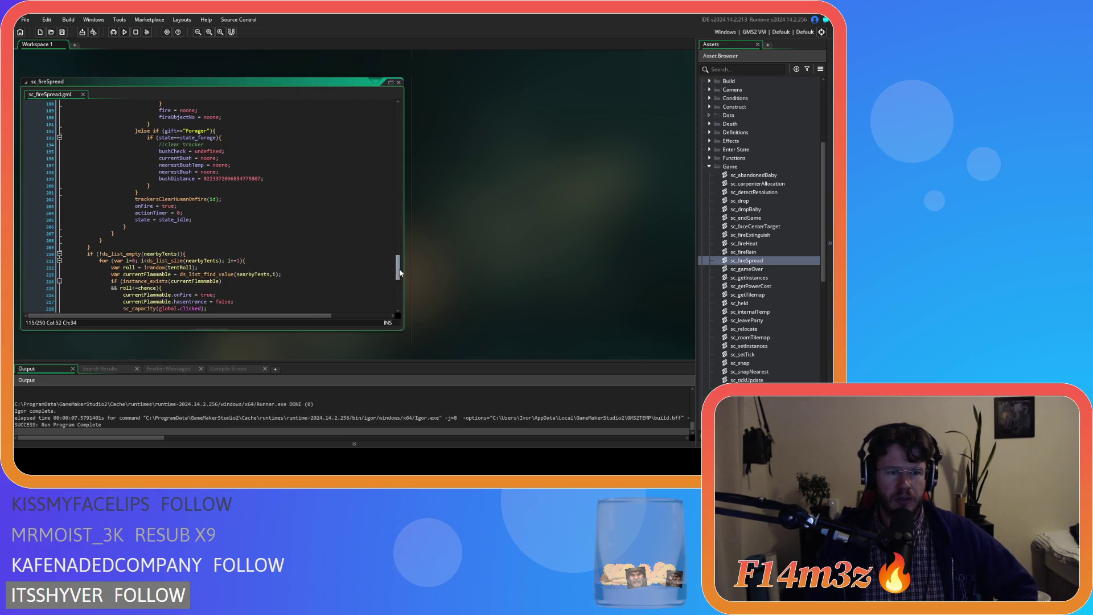
# Add a stealth reset line below actionTimer = 0 in sc_fireSpread and save
pyautogui.click(205, 212)
pyautogui.press('Return')
pyautogui.write('stealth = 0;')
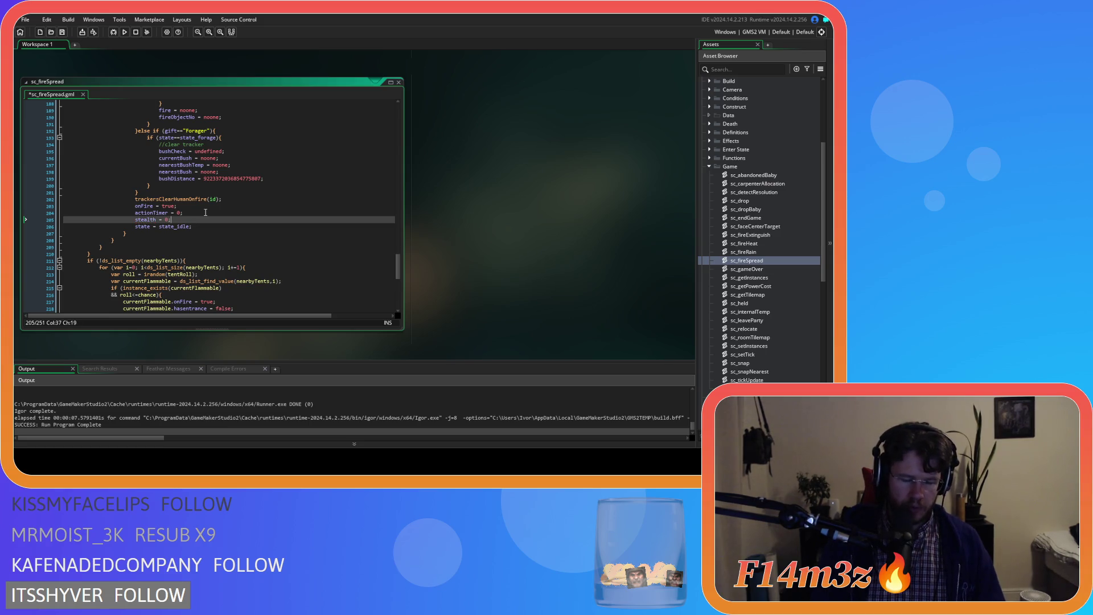
pyautogui.hotkey('ctrl', 's')
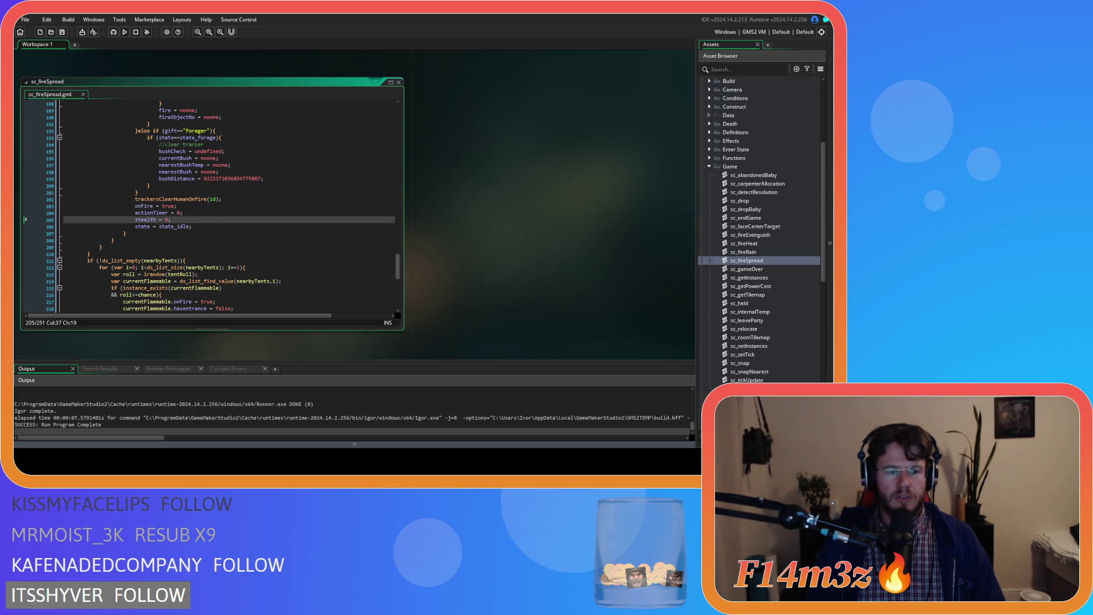
# Review the trackersClearHumanOnFire call and forager tracker lines, then collapse the Game scripts folder
pyautogui.click(234, 194)
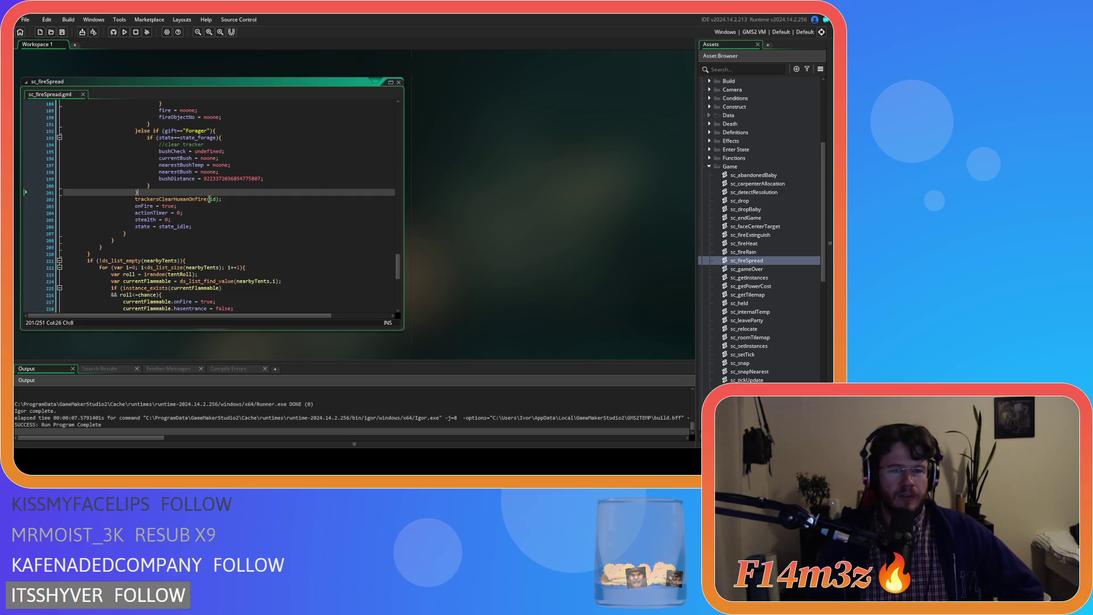
pyautogui.moveTo(398, 274)
pyautogui.mouseDown()
pyautogui.moveTo(393, 156)
pyautogui.moveTo(396, 273)
pyautogui.mouseUp()
pyautogui.click(341, 220)
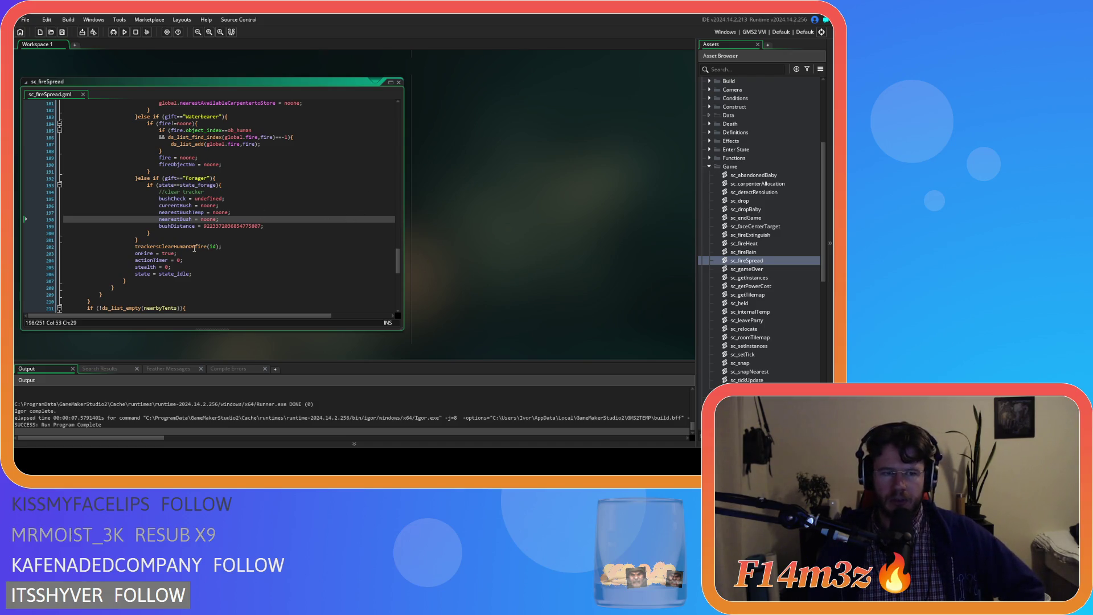
pyautogui.click(710, 166)
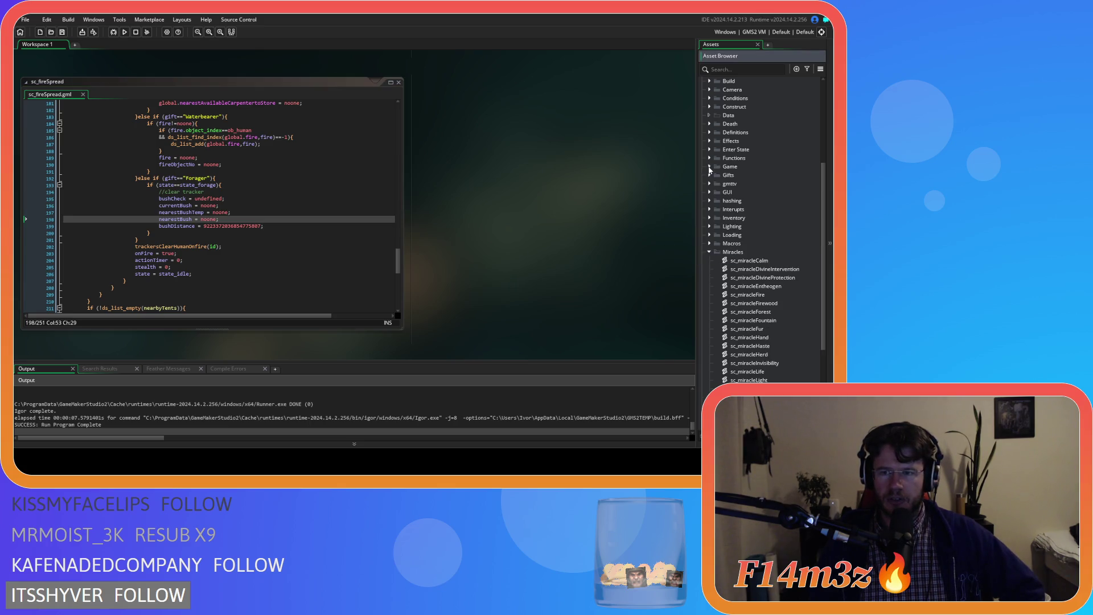
# Open ob_lighting from Objects > Lighting and show its Alarm 1 event code
pyautogui.scroll(5, 706, 179)
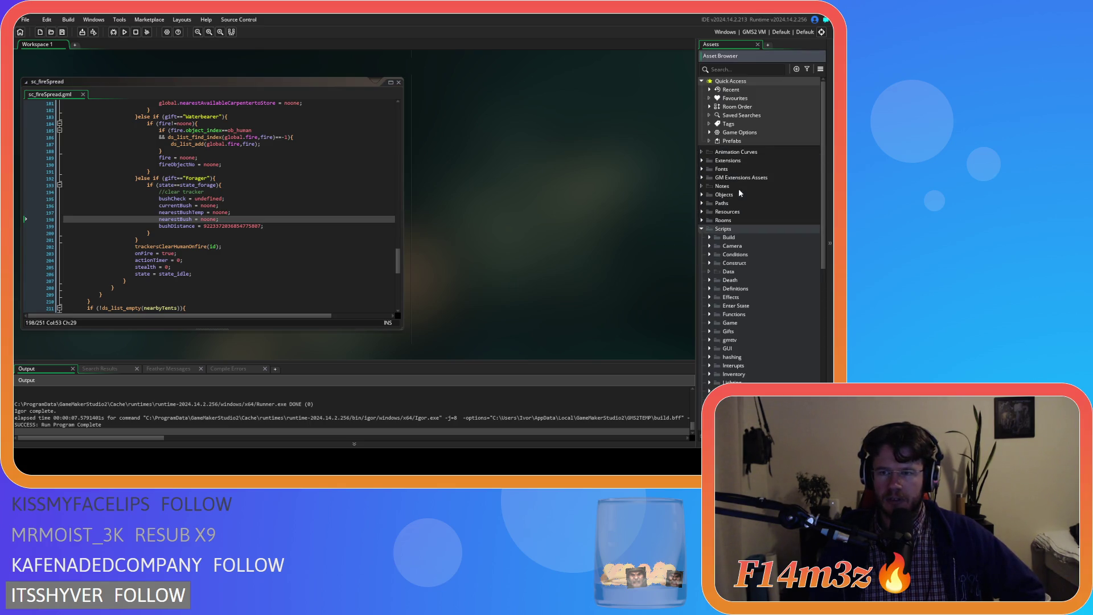
pyautogui.click(703, 194)
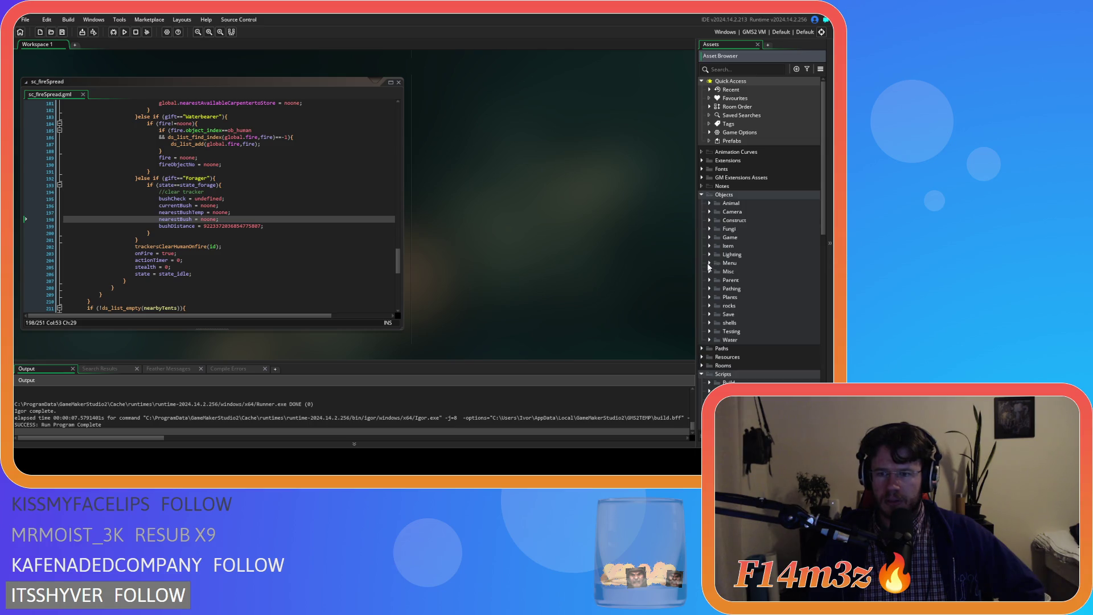
pyautogui.click(709, 254)
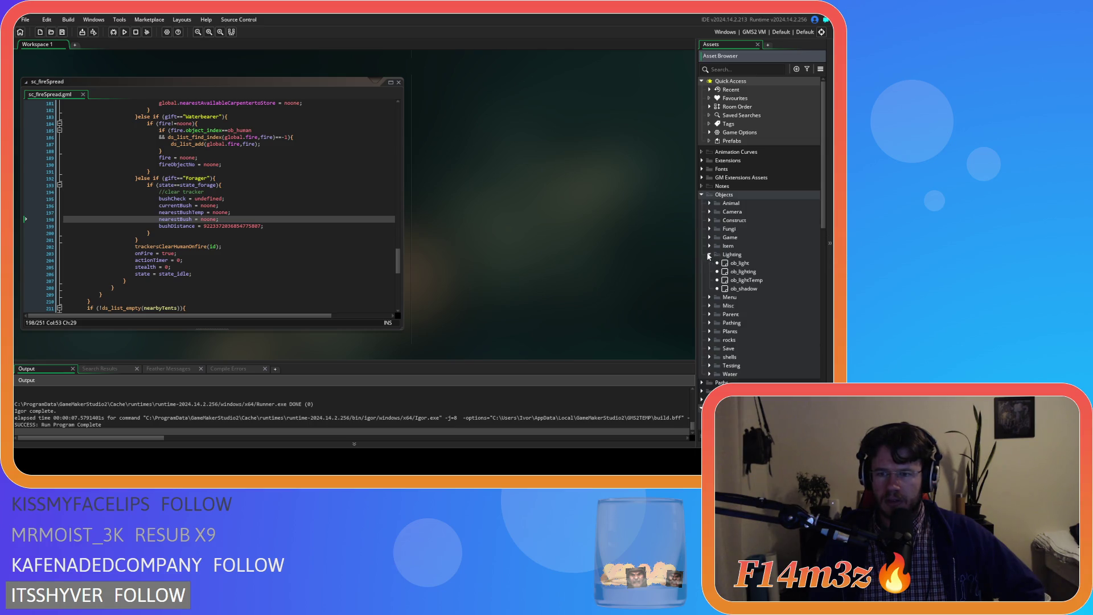
pyautogui.doubleClick(766, 270)
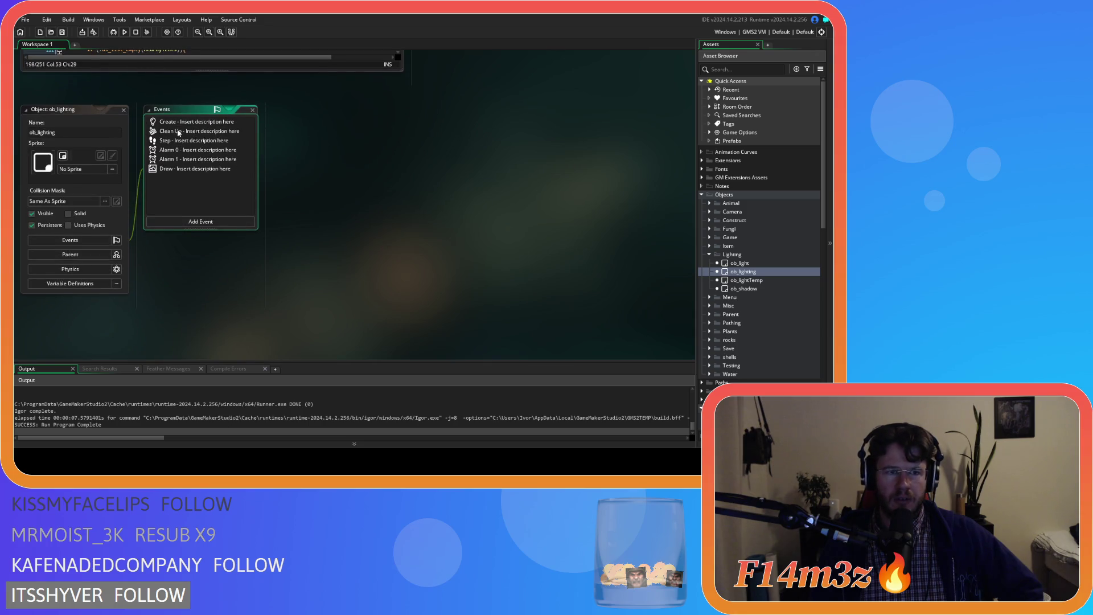
pyautogui.click(193, 152)
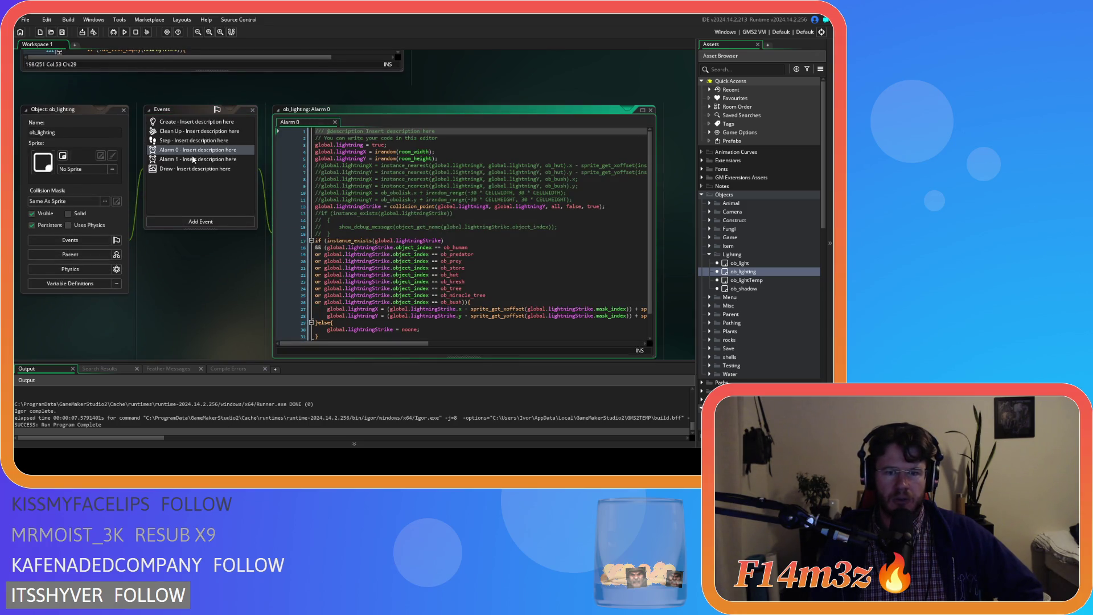
pyautogui.click(193, 159)
# Select the body of the ob_human branch in the Alarm 1 code
pyautogui.scroll(-4, 449, 223)
pyautogui.scroll(-10, 449, 223)
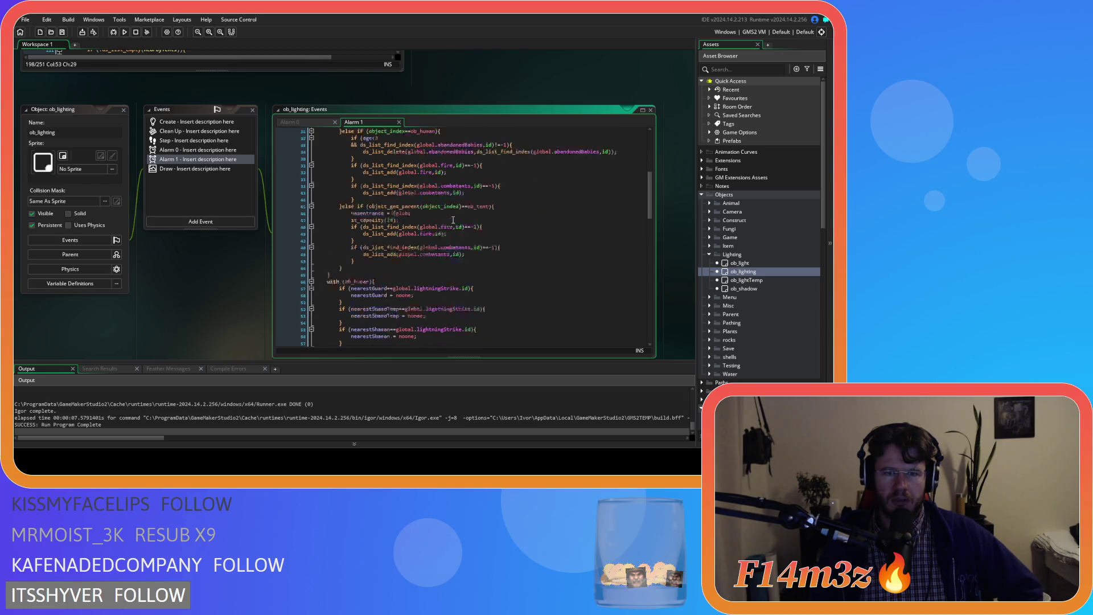
pyautogui.moveTo(649, 231)
pyautogui.mouseDown()
pyautogui.moveTo(657, 324)
pyautogui.moveTo(648, 157)
pyautogui.mouseUp()
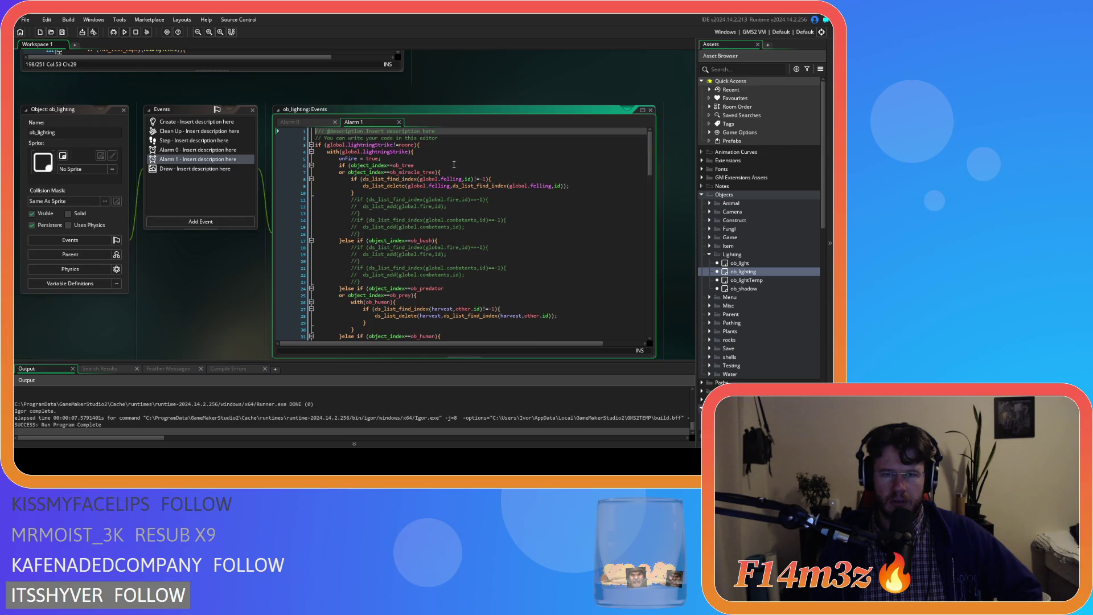
pyautogui.scroll(-3, 467, 179)
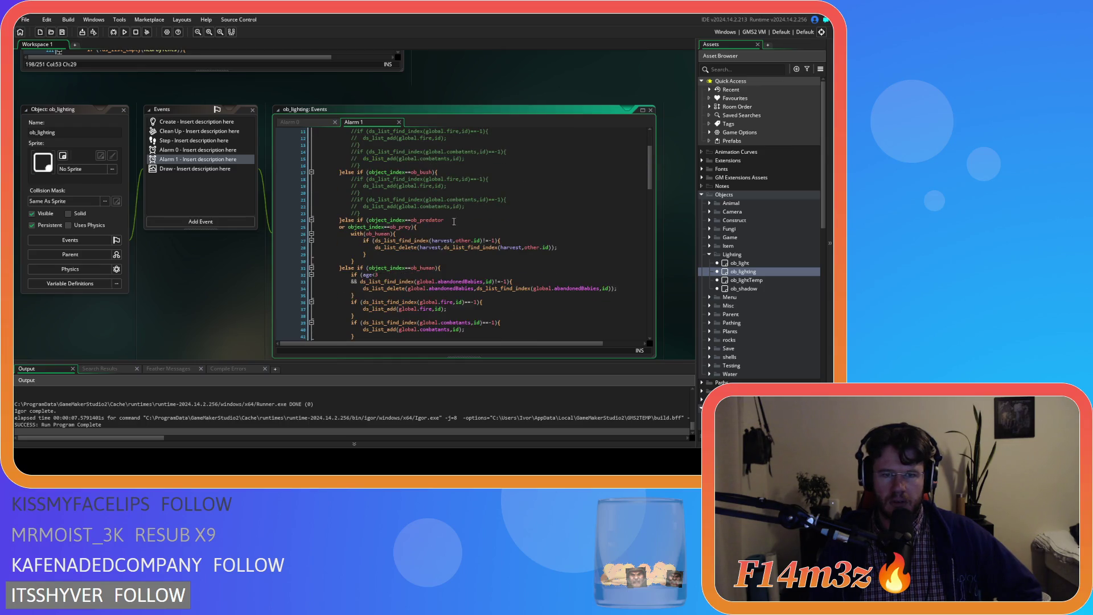
pyautogui.scroll(-3, 434, 229)
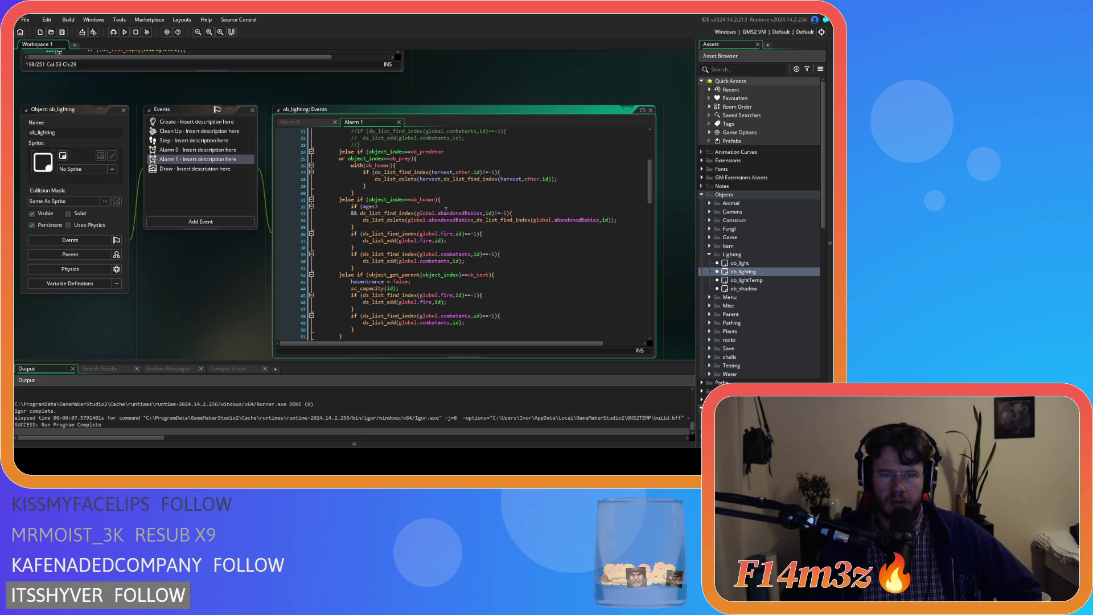
pyautogui.click(470, 199)
pyautogui.press('Left')
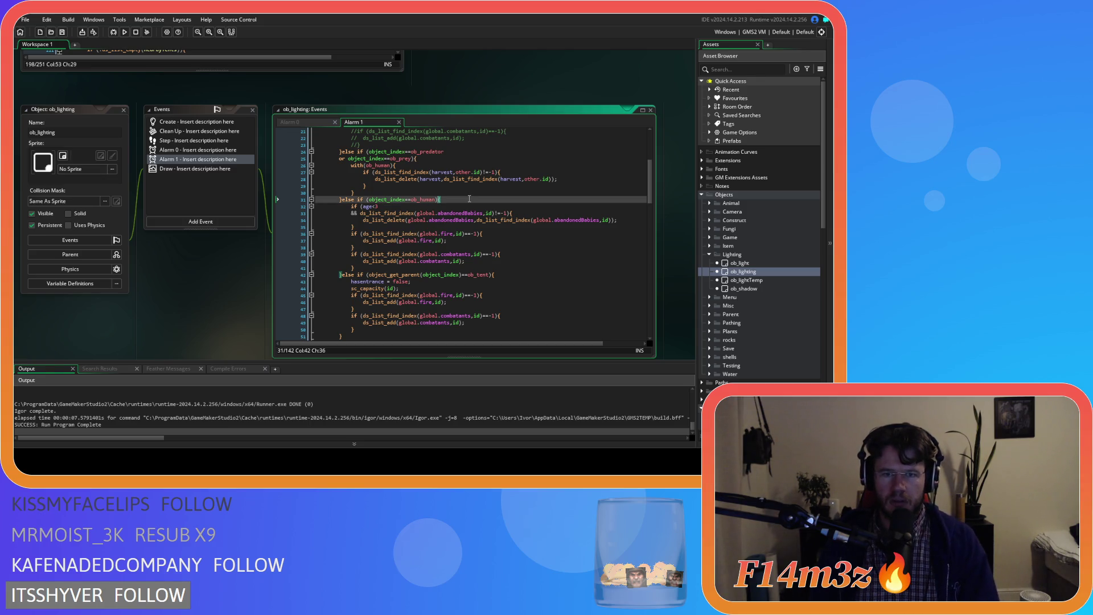
pyautogui.scroll(-2, 469, 199)
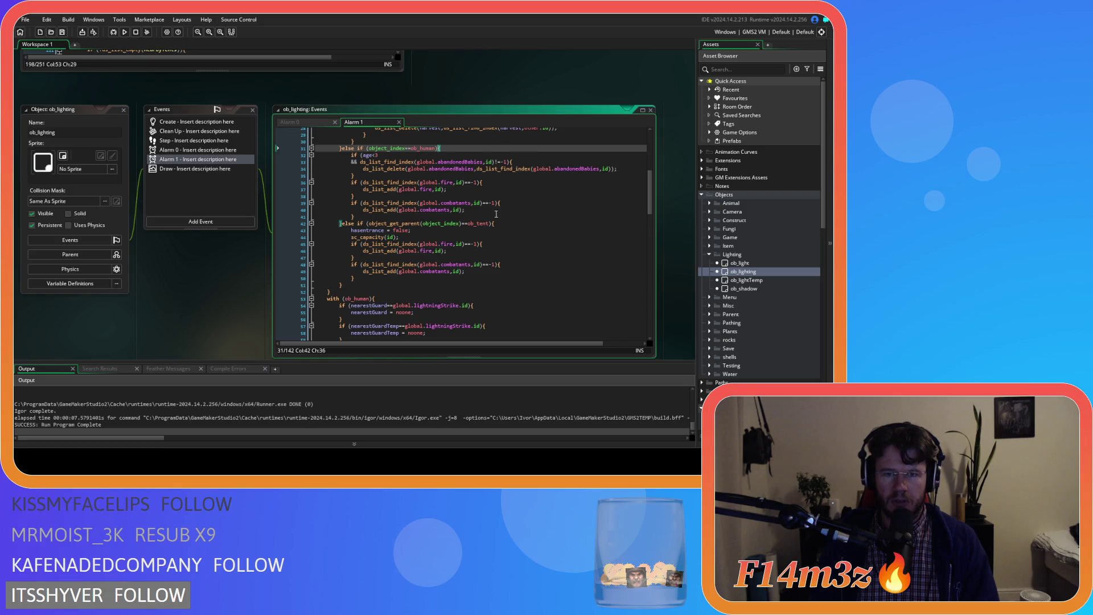
pyautogui.scroll(1, 433, 216)
pyautogui.click(379, 228)
pyautogui.moveTo(379, 233); pyautogui.dragTo(350, 172)
pyautogui.moveTo(650, 188)
pyautogui.mouseDown()
pyautogui.moveTo(660, 329)
pyautogui.moveTo(648, 136)
pyautogui.moveTo(647, 201)
pyautogui.mouseUp()
pyautogui.scroll(5, 253, 265)
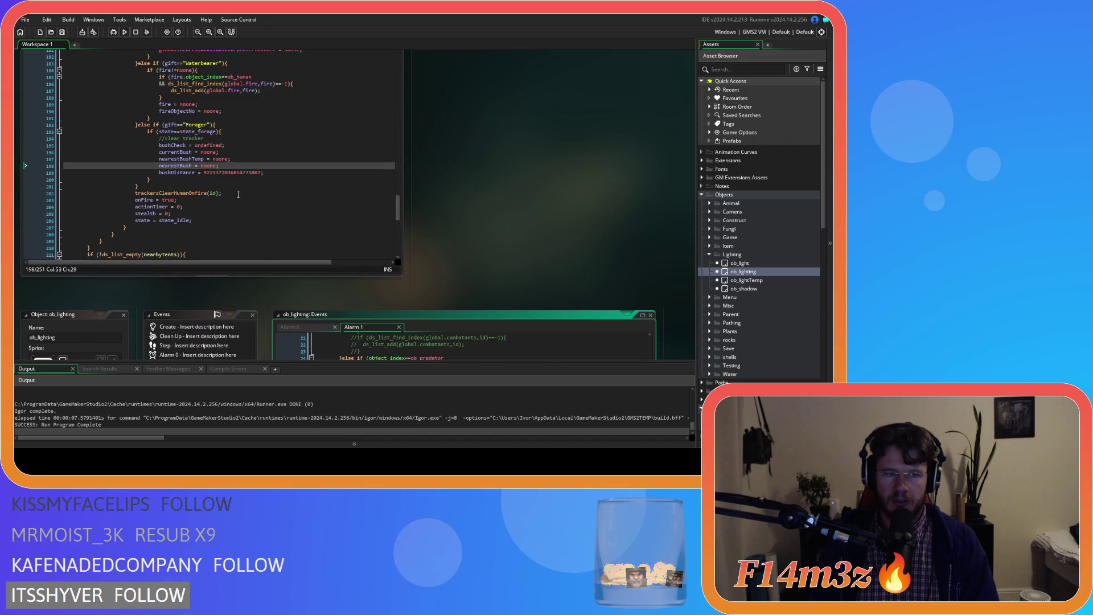
pyautogui.scroll(-2, 238, 195)
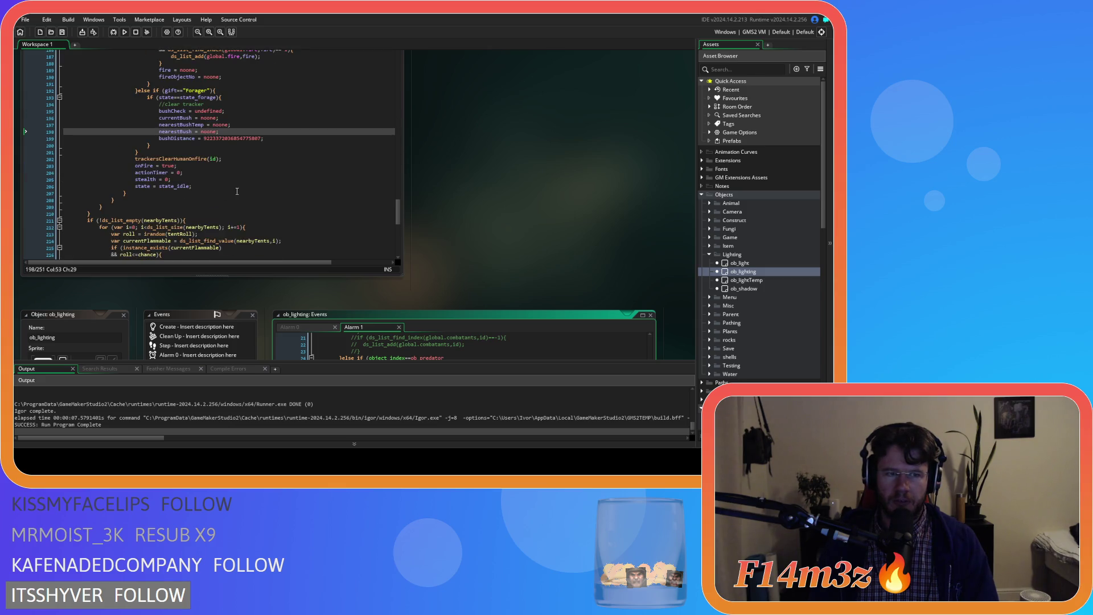
pyautogui.scroll(-5, 518, 241)
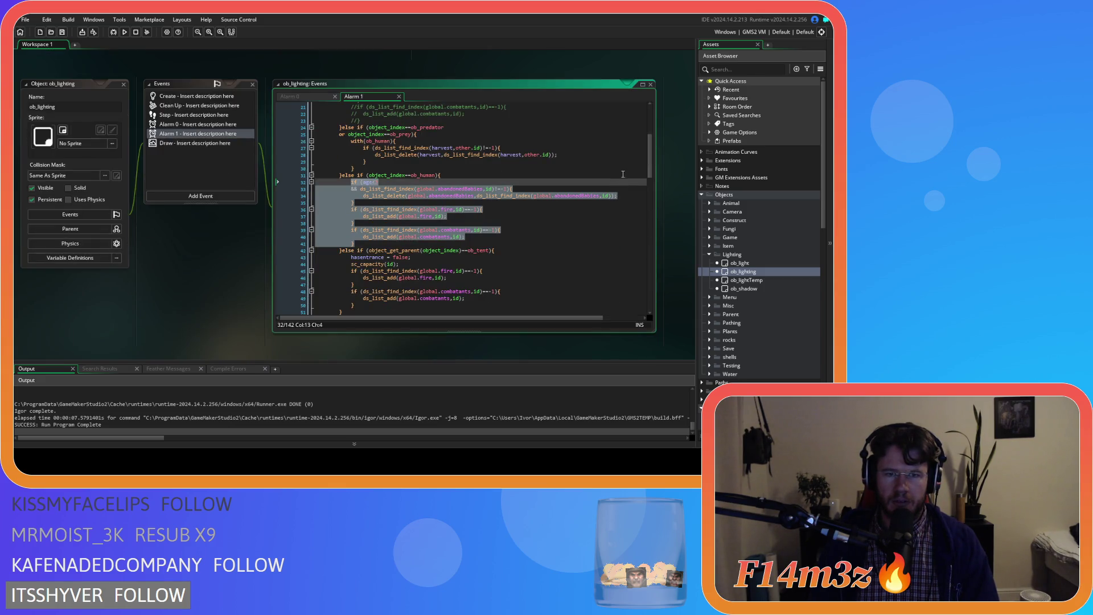
pyautogui.moveTo(650, 170)
pyautogui.mouseDown()
pyautogui.moveTo(650, 139)
pyautogui.moveTo(657, 314)
pyautogui.moveTo(635, 174)
pyautogui.mouseUp()
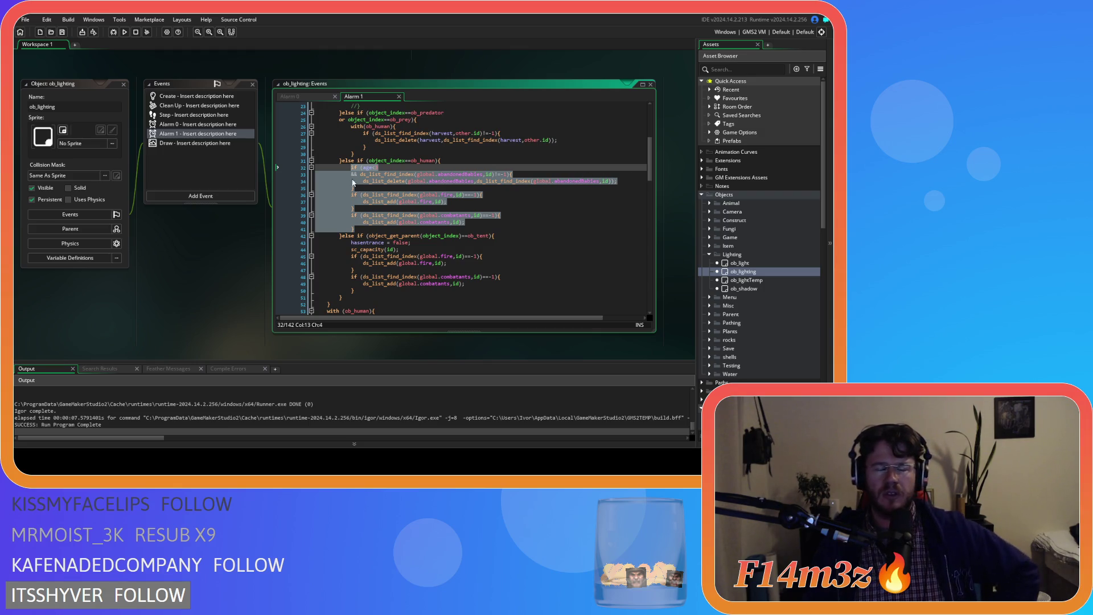
pyautogui.scroll(7, 455, 189)
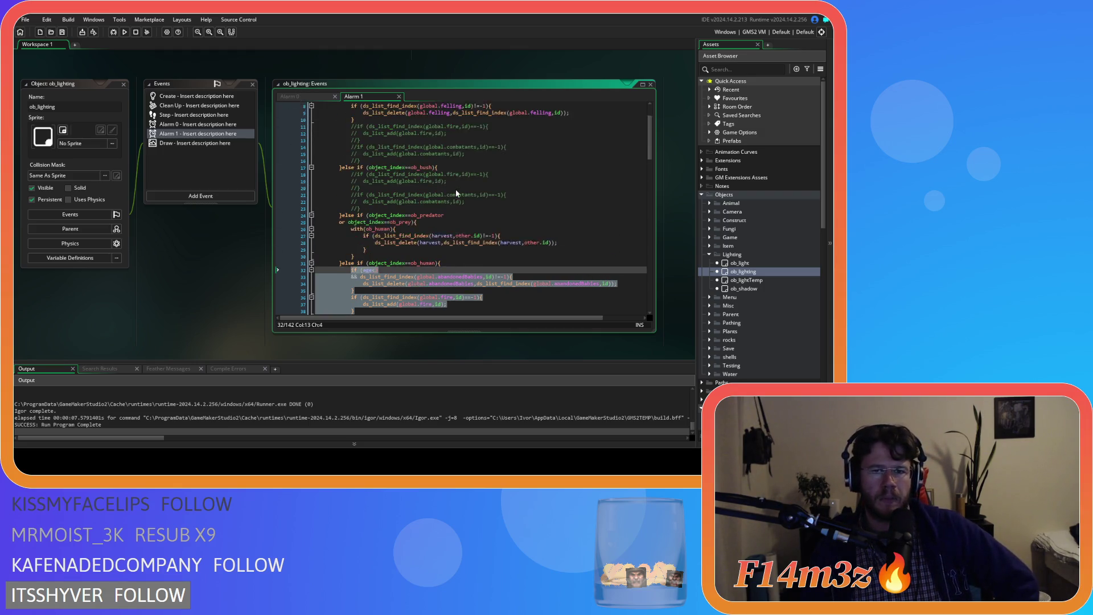
pyautogui.scroll(-4, 456, 189)
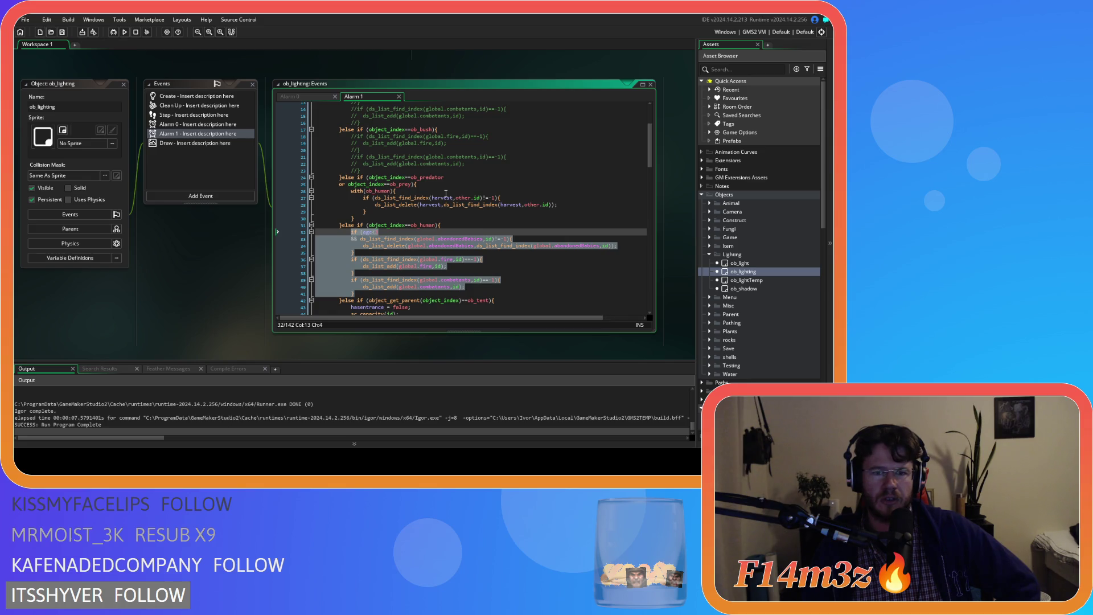
pyautogui.scroll(-3, 446, 194)
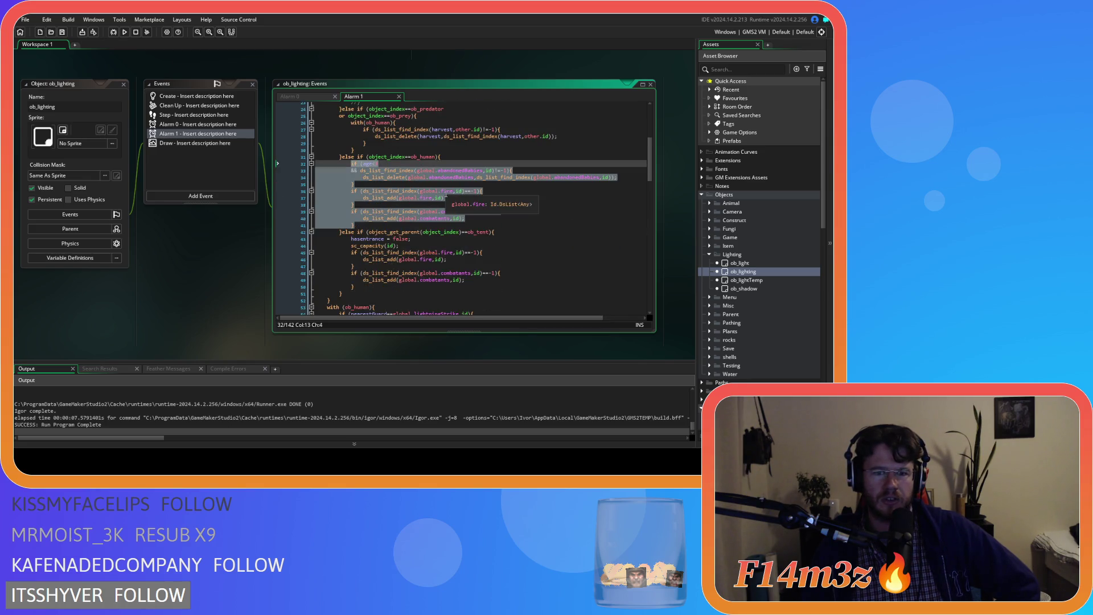
pyautogui.scroll(-3, 445, 194)
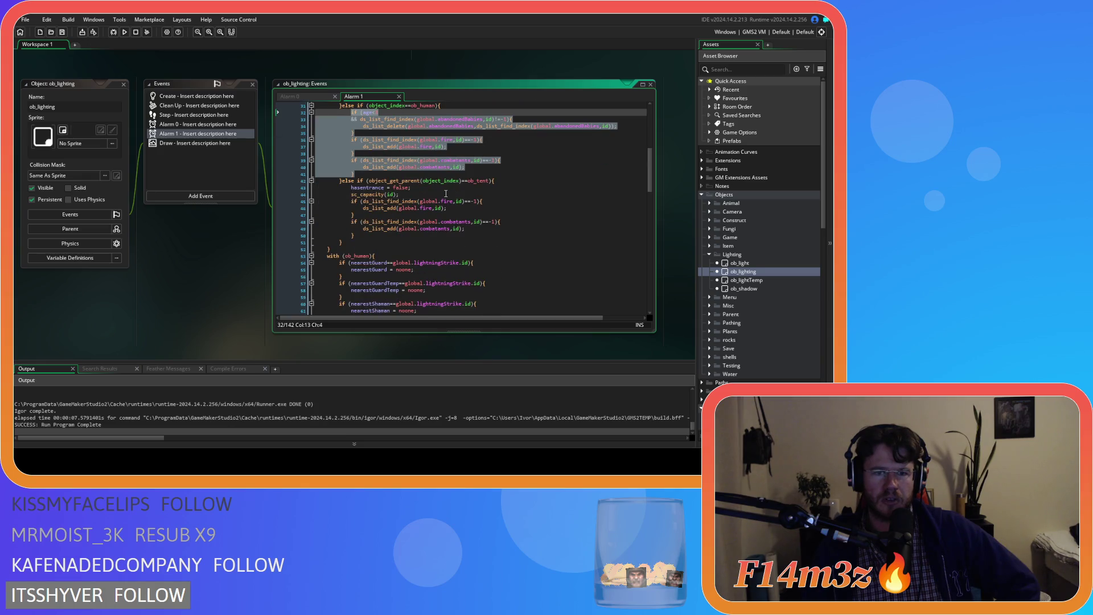
pyautogui.scroll(3, 445, 194)
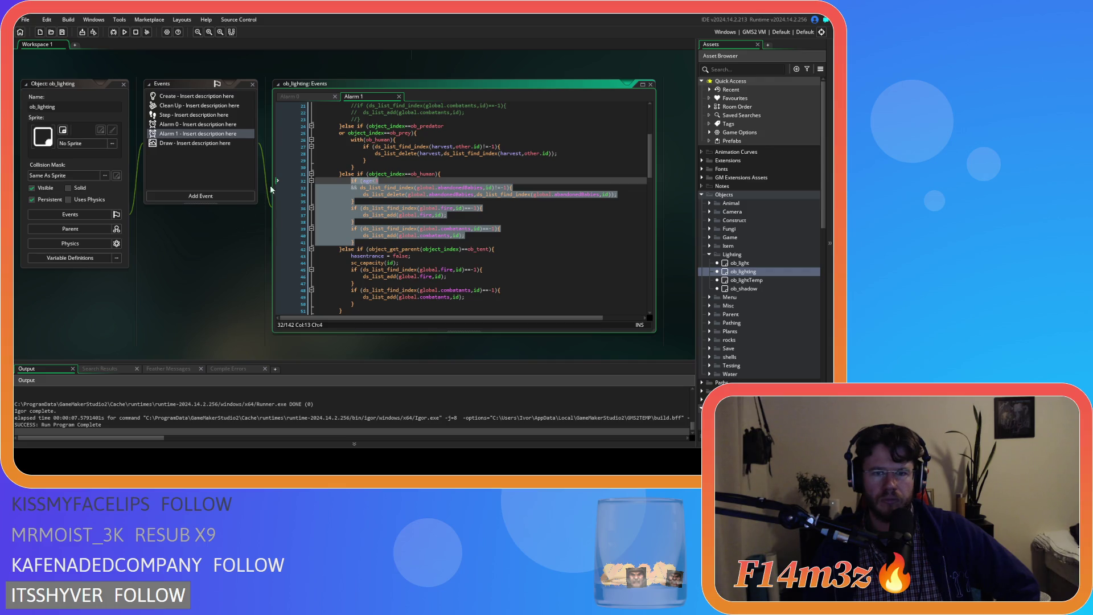
pyautogui.scroll(5, 245, 226)
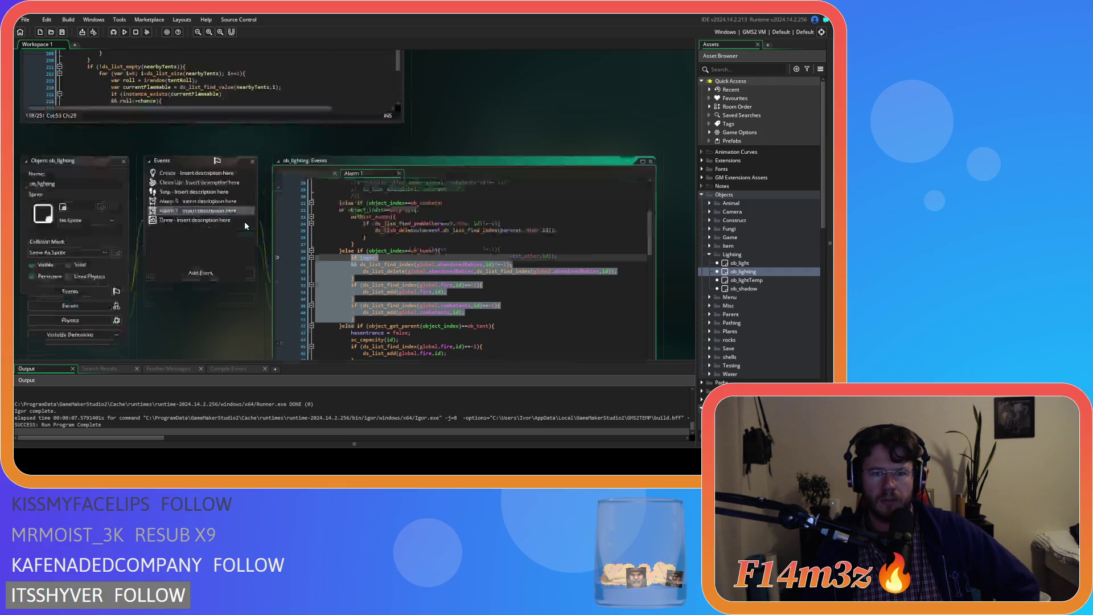
# Select the burning-human handling block, lines 94–144, in sc_fireSpread
pyautogui.scroll(2, 452, 223)
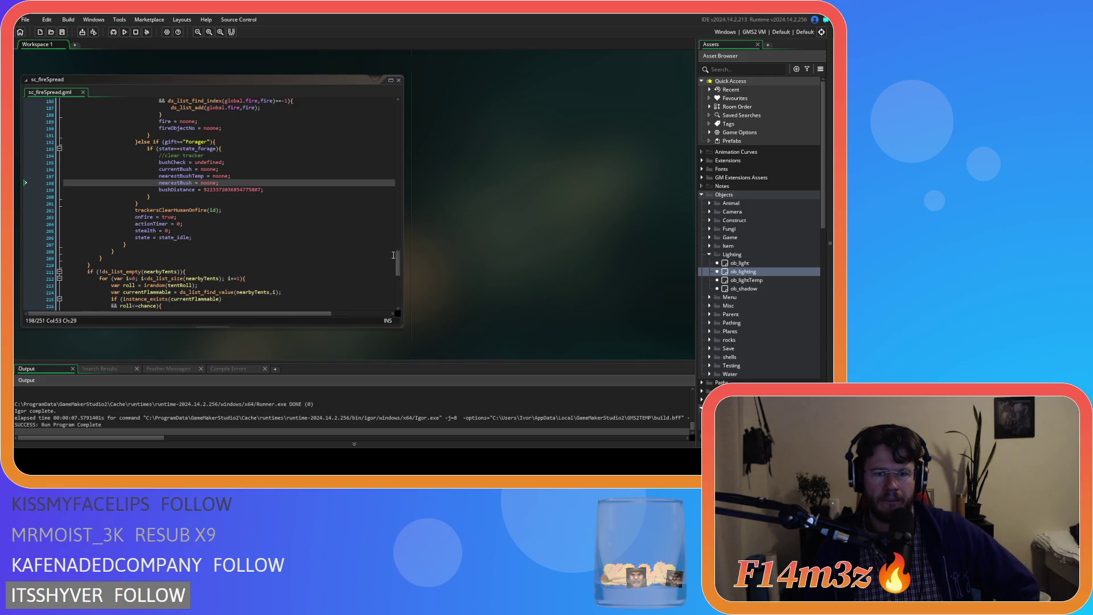
pyautogui.scroll(10, 392, 179)
pyautogui.scroll(-5, 393, 178)
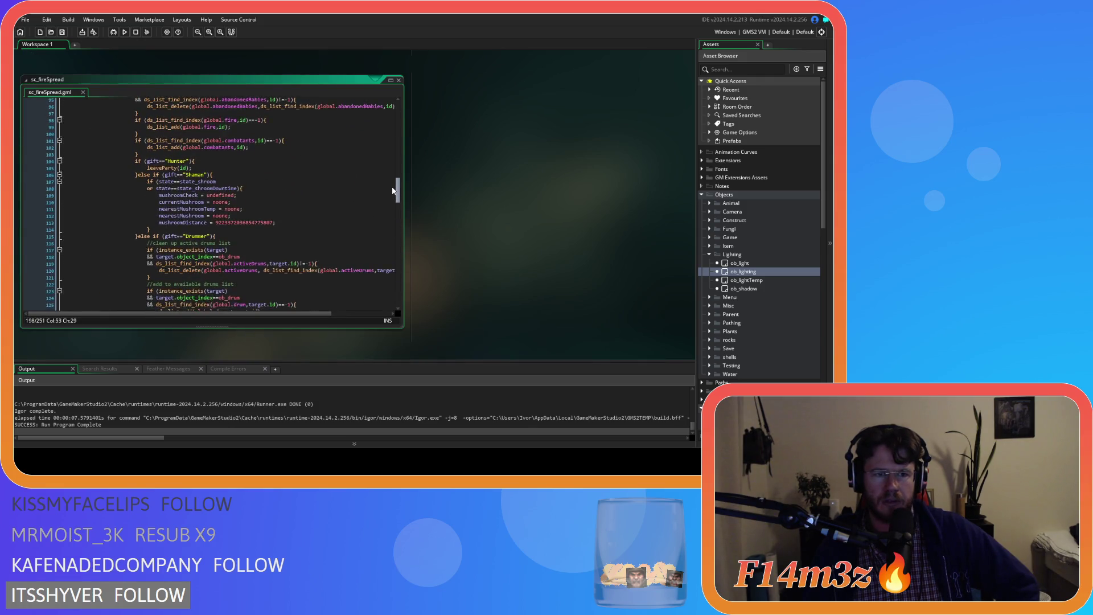
pyautogui.moveTo(140, 133)
pyautogui.mouseDown()
pyautogui.moveTo(171, 126)
pyautogui.moveTo(239, 217)
pyautogui.mouseUp()
pyautogui.scroll(-10, 226, 193)
pyautogui.scroll(-8, 226, 186)
pyautogui.click(156, 202)
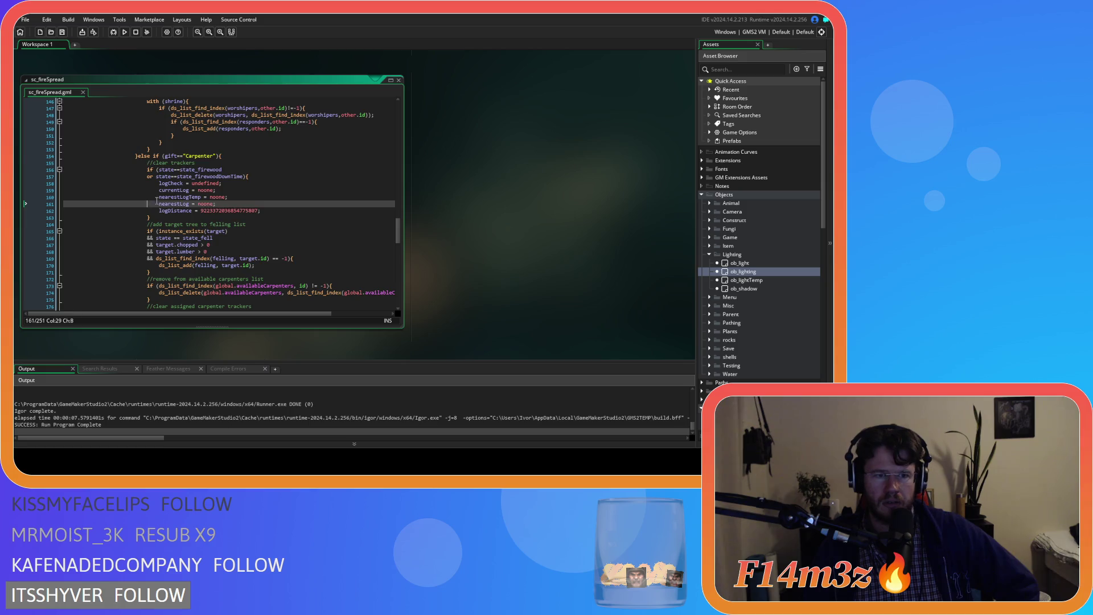
pyautogui.scroll(20, 156, 201)
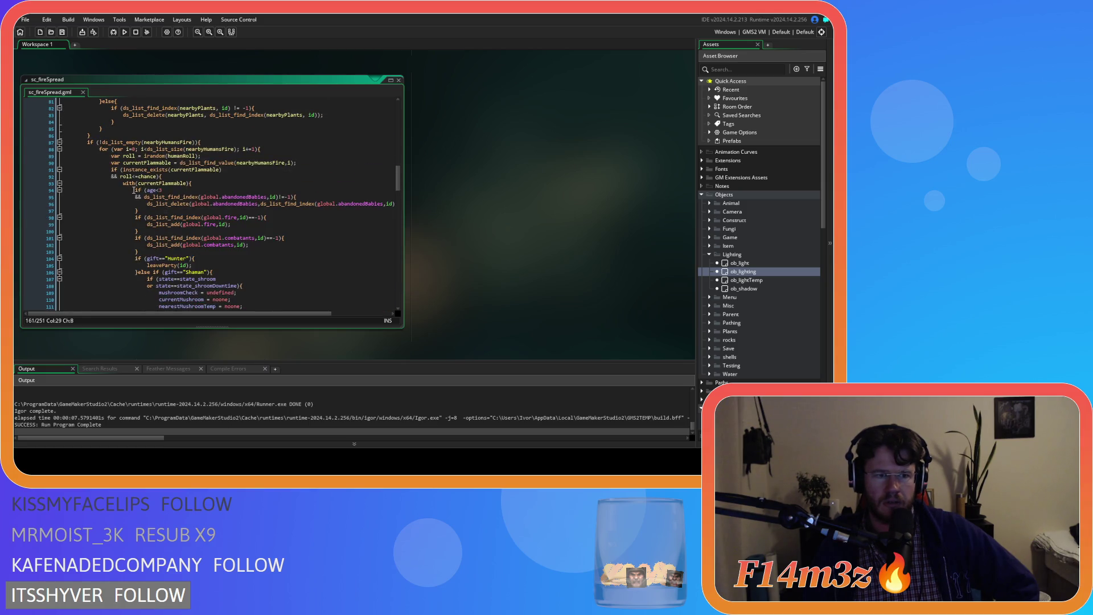
pyautogui.moveTo(134, 190); pyautogui.dragTo(221, 229)
pyautogui.scroll(-10, 221, 228)
pyautogui.scroll(-7, 220, 228)
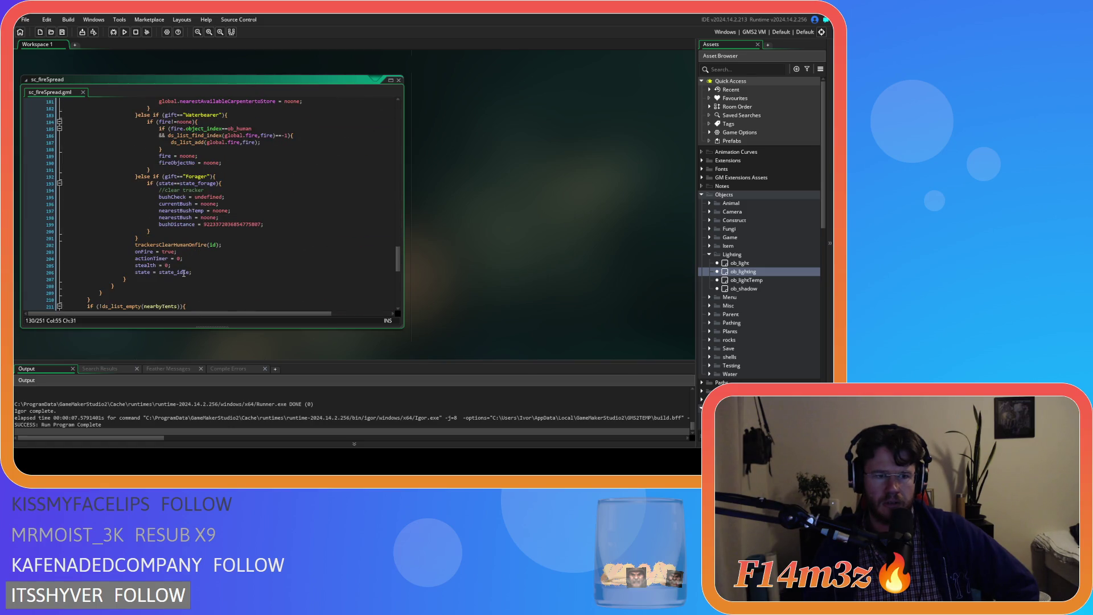
pyautogui.moveTo(202, 272); pyautogui.dragTo(145, 245)
pyautogui.scroll(20, 145, 200)
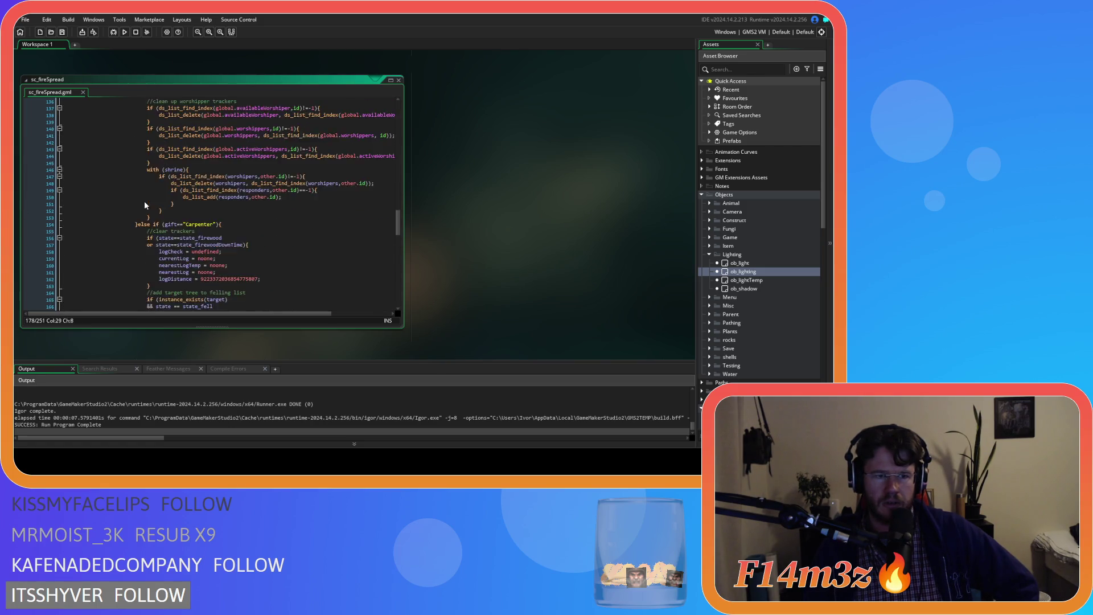
pyautogui.moveTo(137, 193); pyautogui.dragTo(131, 160)
pyautogui.scroll(10, 138, 190)
# Copy the selected block and switch back to the ob_lighting Alarm 1 code
pyautogui.rightClick(132, 162)
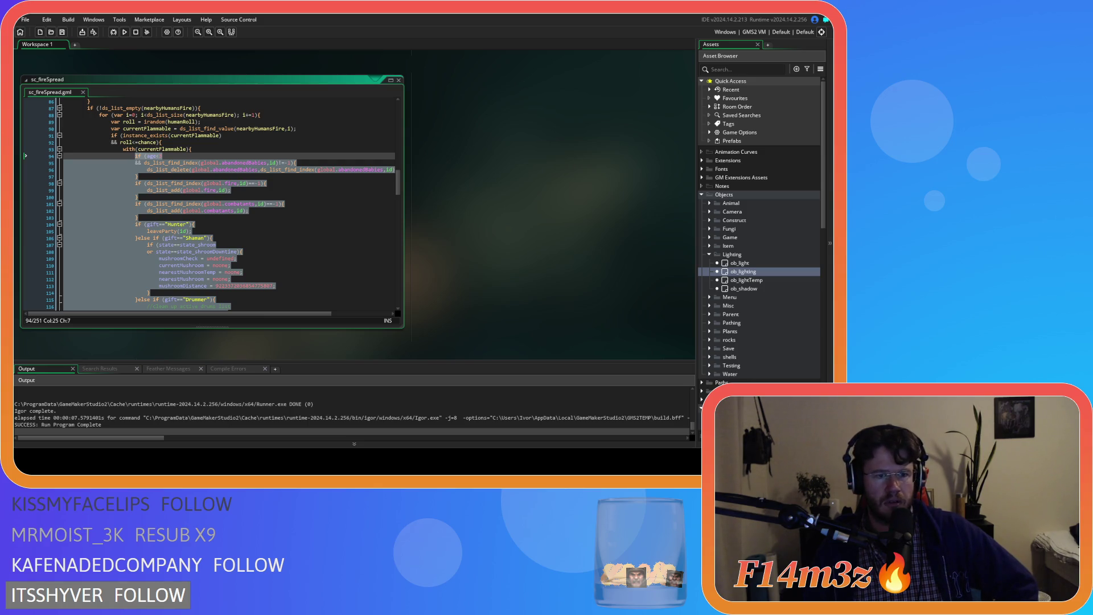
pyautogui.rightClick(160, 189)
pyautogui.click(288, 222)
pyautogui.click(288, 222)
pyautogui.scroll(-10, 288, 222)
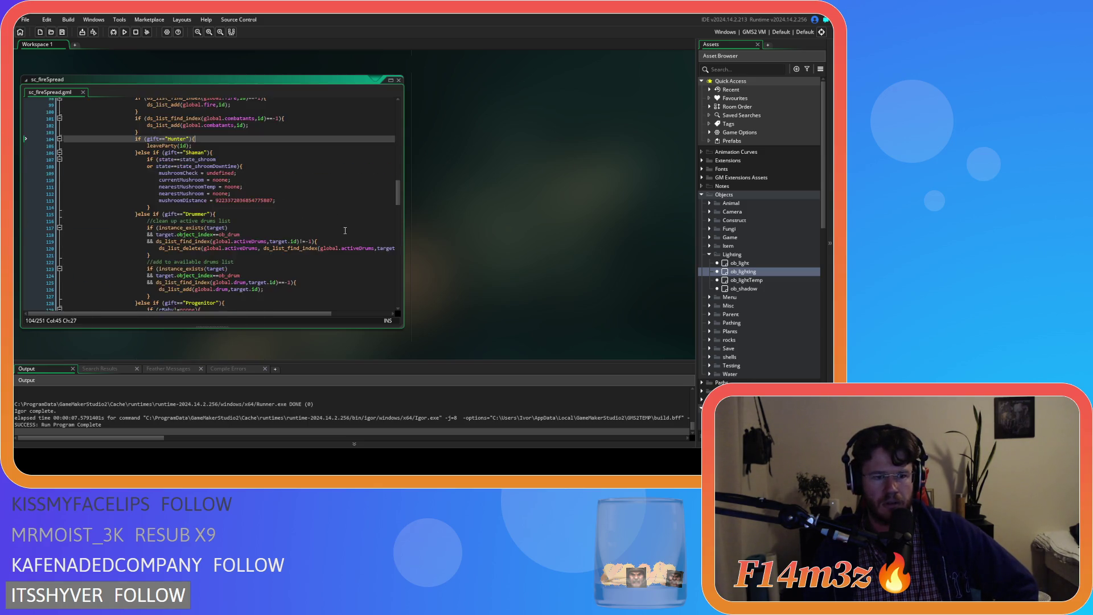
pyautogui.hotkey('ctrl', 'Tab')
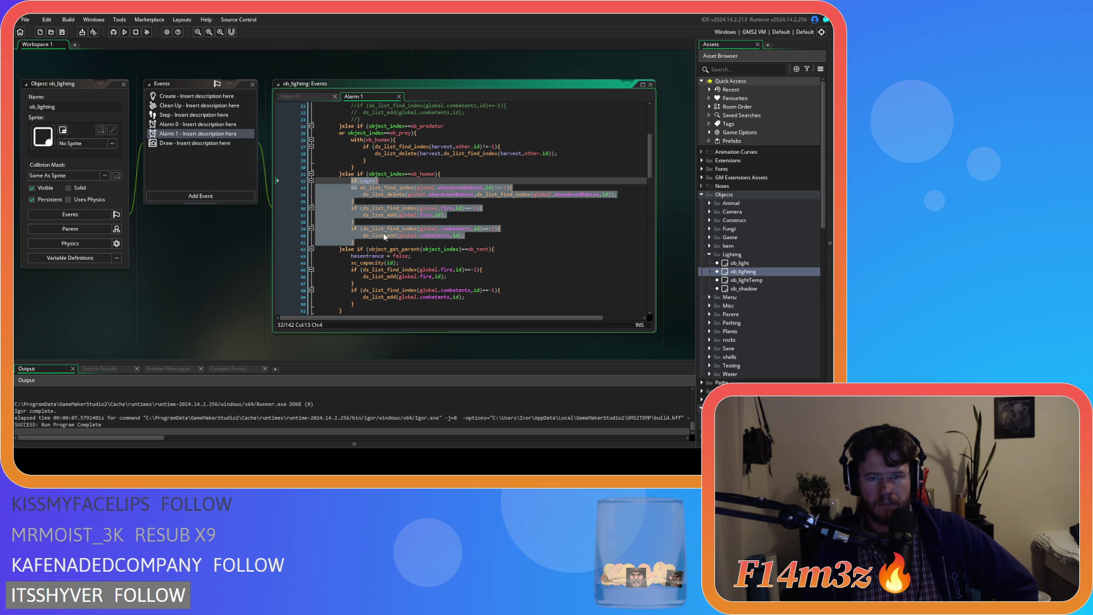
# Paste the copied sc_fireSpread block over lines 32–41 of the Alarm 1 ob_human branch
pyautogui.moveTo(385, 239)
pyautogui.scroll(-2, 416, 248)
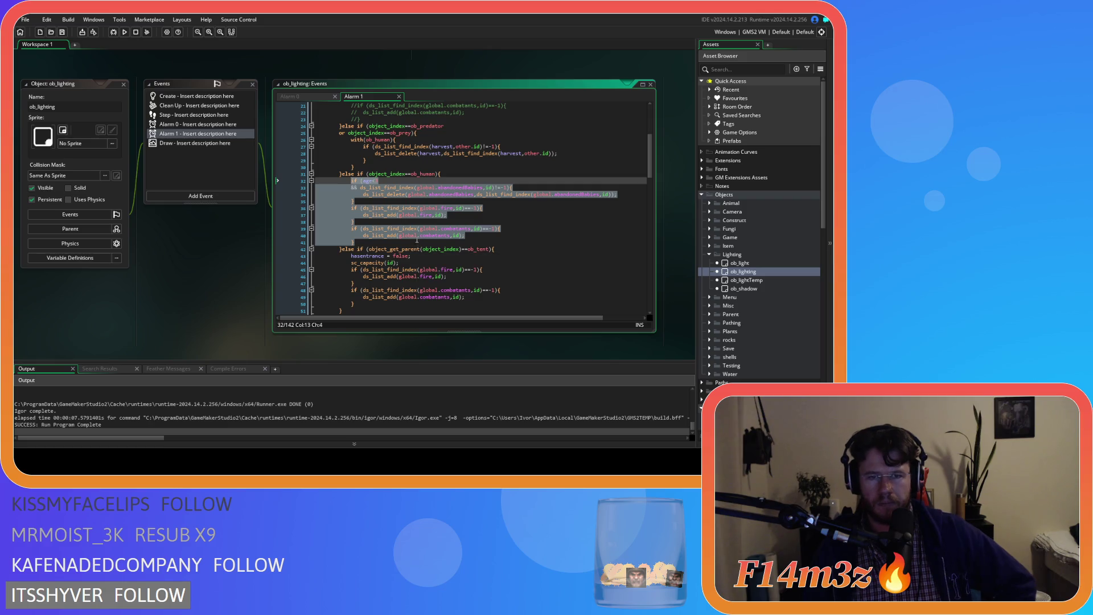
pyautogui.hotkey('ctrl', 'v')
# Shift the pasted age-check block one indentation level left and save the Alarm 1 code
pyautogui.moveTo(444, 226)
pyautogui.mouseDown()
pyautogui.moveTo(341, 193)
pyautogui.moveTo(357, 187)
pyautogui.mouseUp()
pyautogui.scroll(10, 342, 193)
pyautogui.scroll(6, 358, 188)
pyautogui.scroll(15, 357, 189)
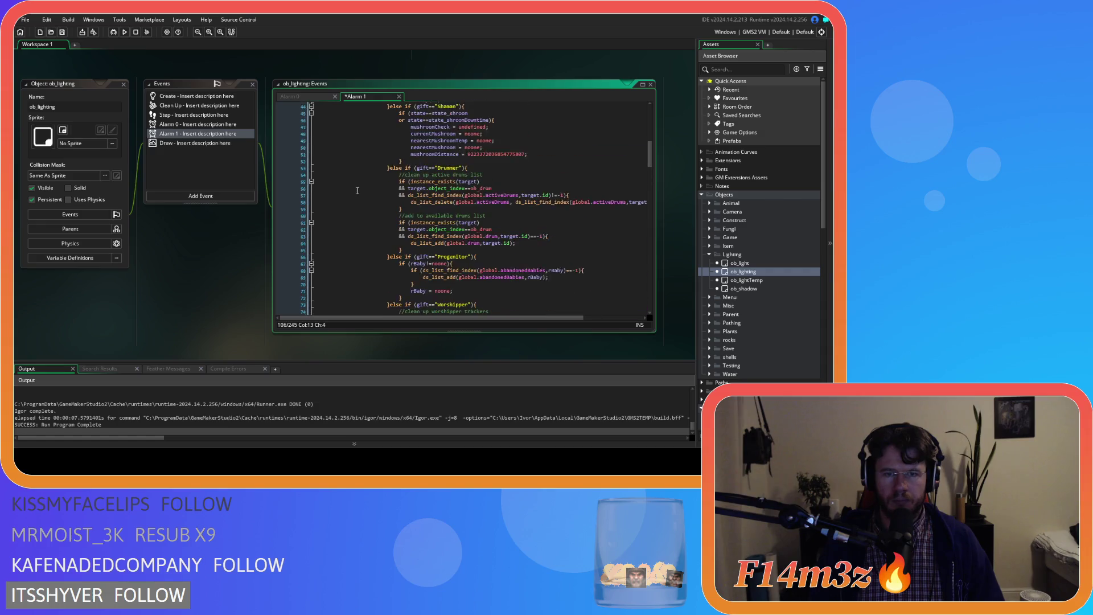
pyautogui.click(347, 134)
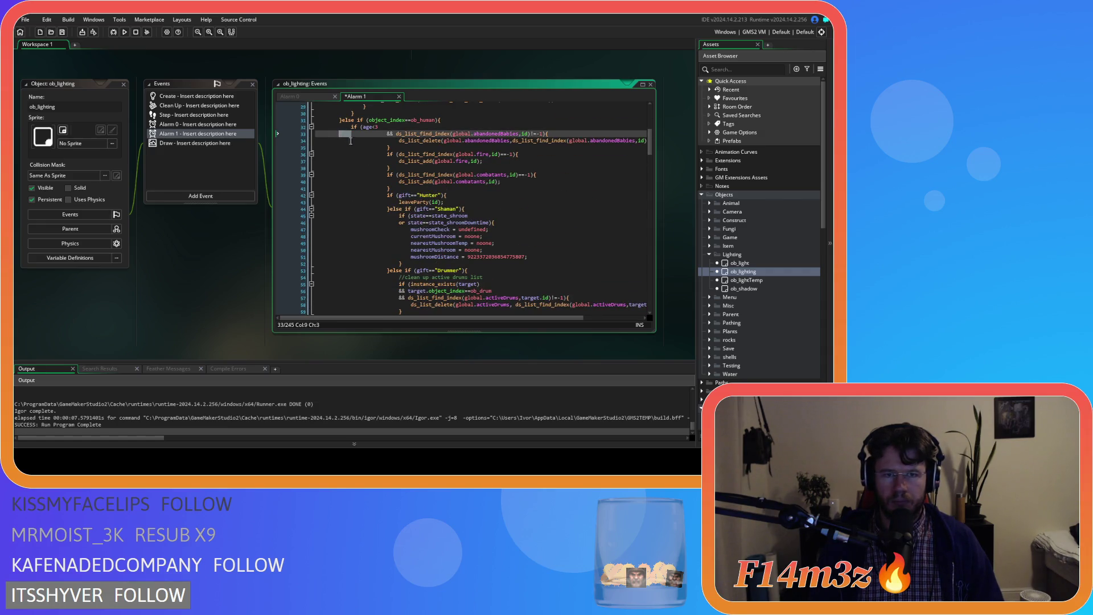
pyautogui.scroll(-20, 399, 188)
pyautogui.scroll(-3, 422, 218)
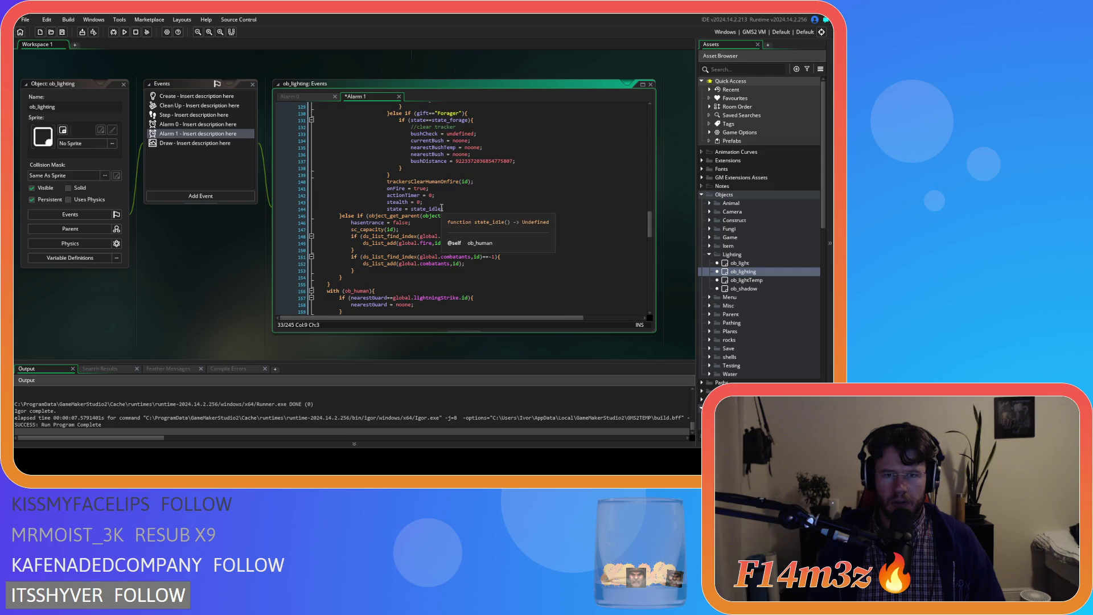
pyautogui.moveTo(444, 294); pyautogui.dragTo(388, 260)
pyautogui.scroll(5, 369, 188)
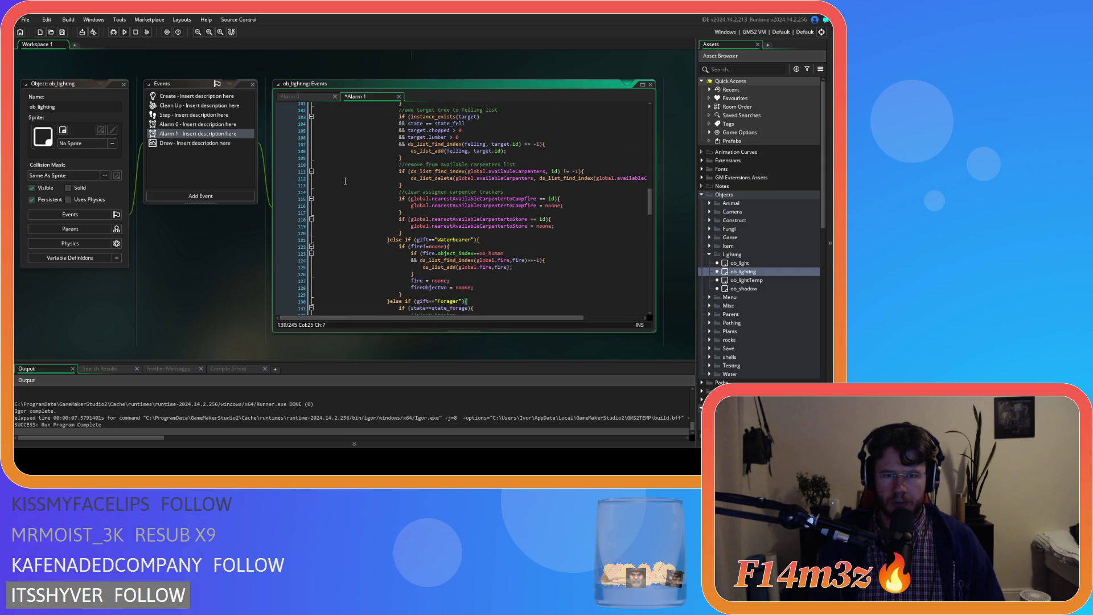
pyautogui.scroll(-8, 345, 181)
pyautogui.keyDown('shift'); pyautogui.click(380, 178); pyautogui.keyUp('shift')
pyautogui.scroll(3, 366, 165)
pyautogui.hotkey('shift', 'pageup')
pyautogui.hotkey('shift', 'pageup')
pyautogui.hotkey('shift', 'pageup')
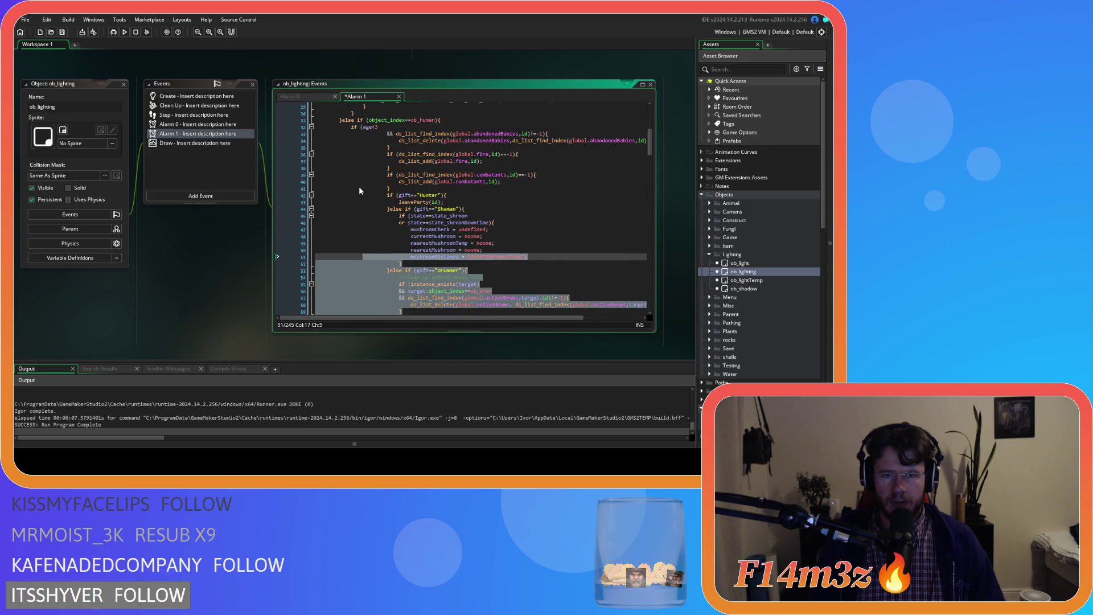
pyautogui.scroll(3, 358, 191)
pyautogui.click(429, 207)
pyautogui.hotkey('ctrl', 's')
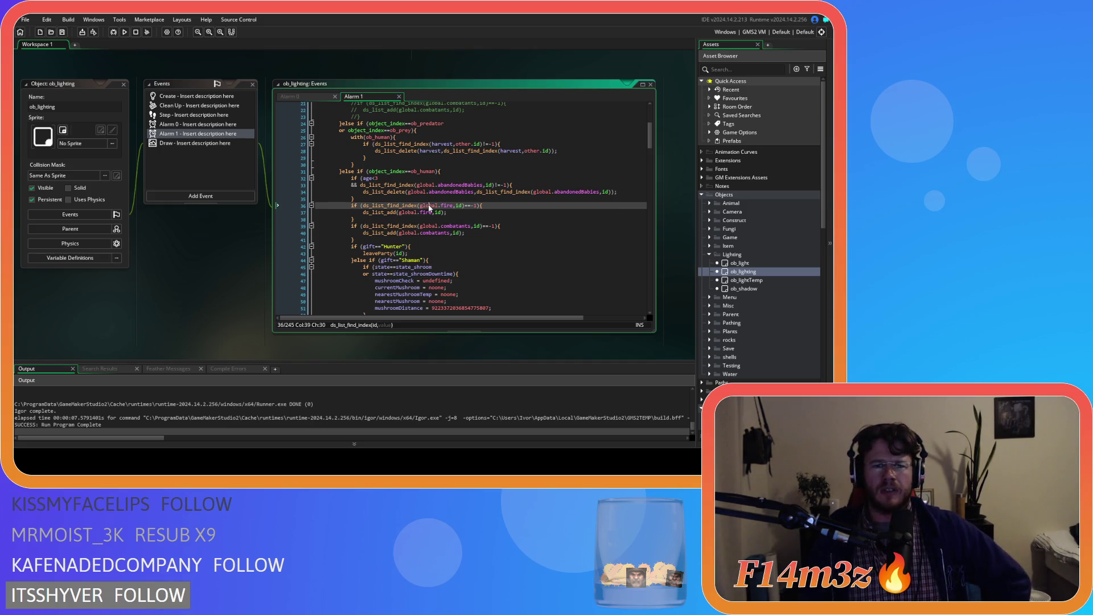
# Delete the onFire = true line and select the actionTimer, stealth and state reset lines
pyautogui.scroll(3, 466, 232)
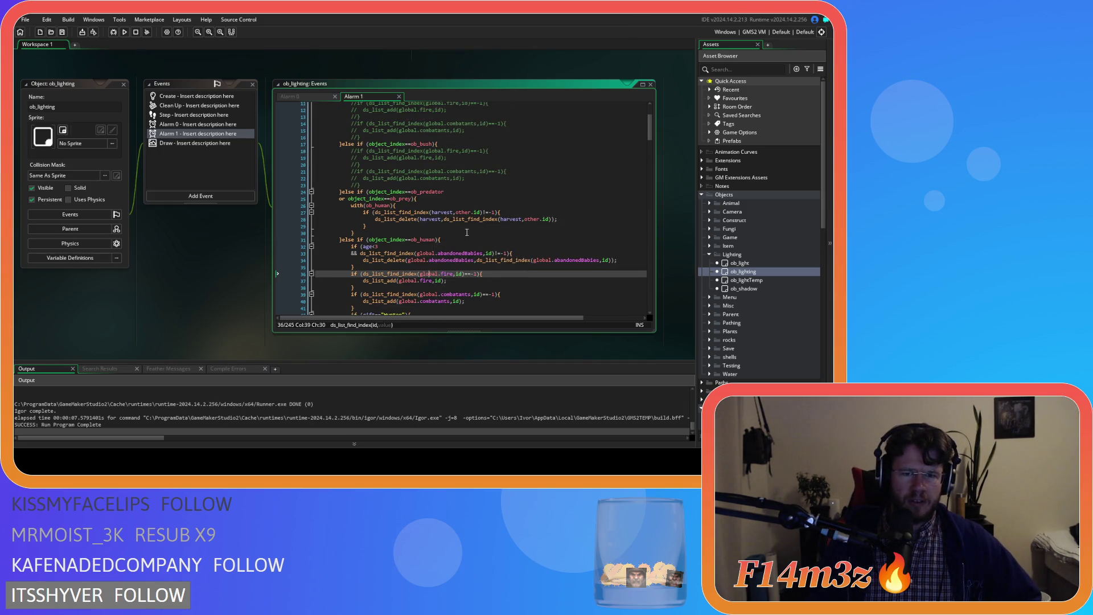
pyautogui.scroll(-15, 467, 232)
pyautogui.scroll(-15, 467, 228)
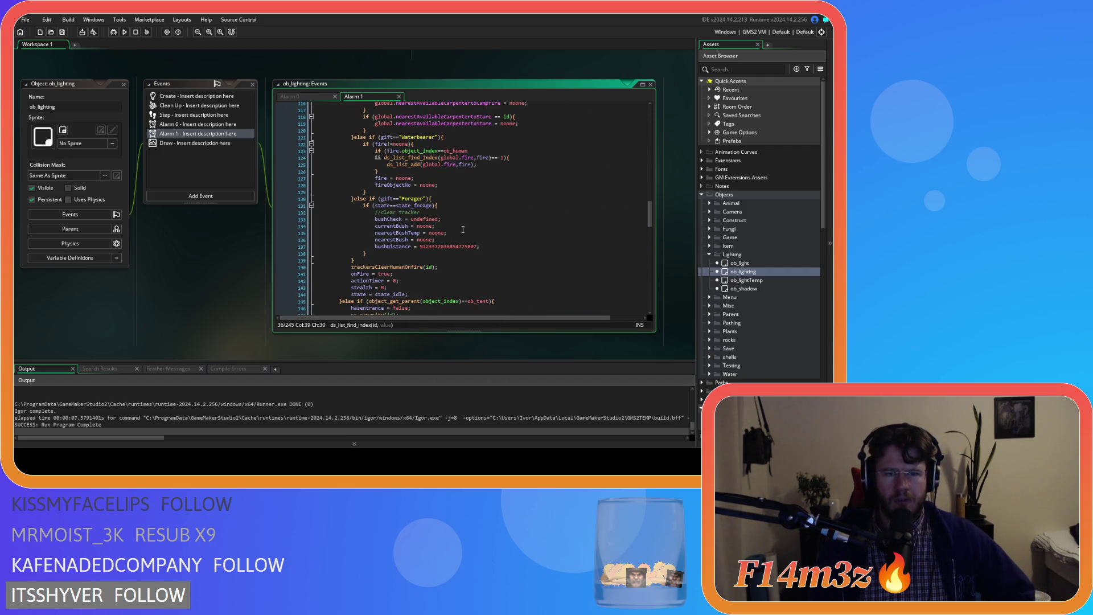
pyautogui.scroll(-3, 462, 230)
pyautogui.moveTo(422, 228); pyautogui.dragTo(304, 211)
pyautogui.hotkey('ctrl', 'c')
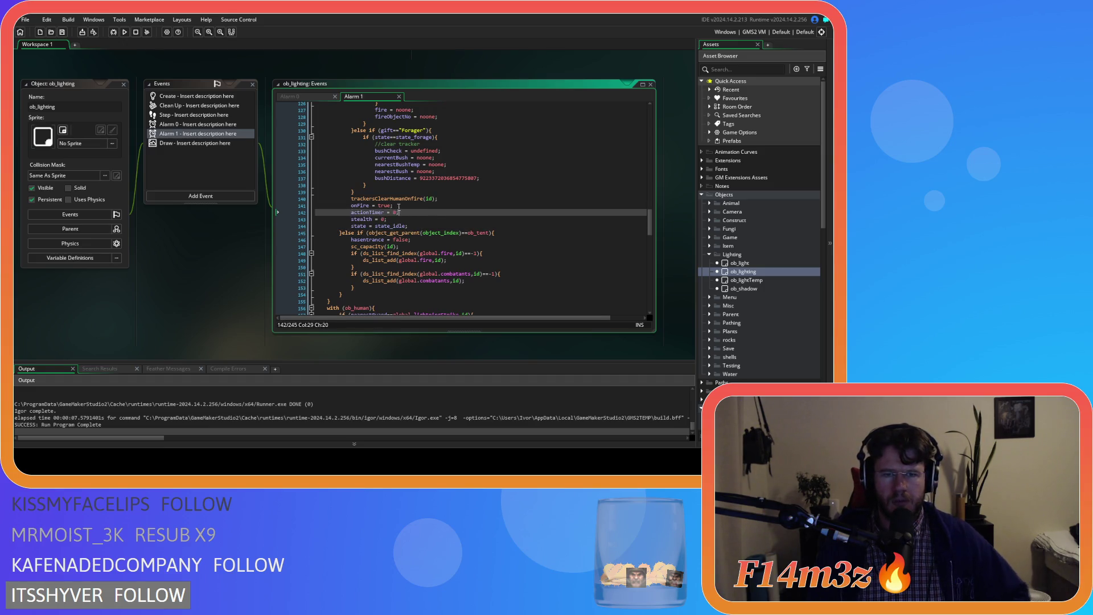
pyautogui.press('Delete')
pyautogui.moveTo(404, 221); pyautogui.dragTo(351, 206)
pyautogui.scroll(20, 410, 222)
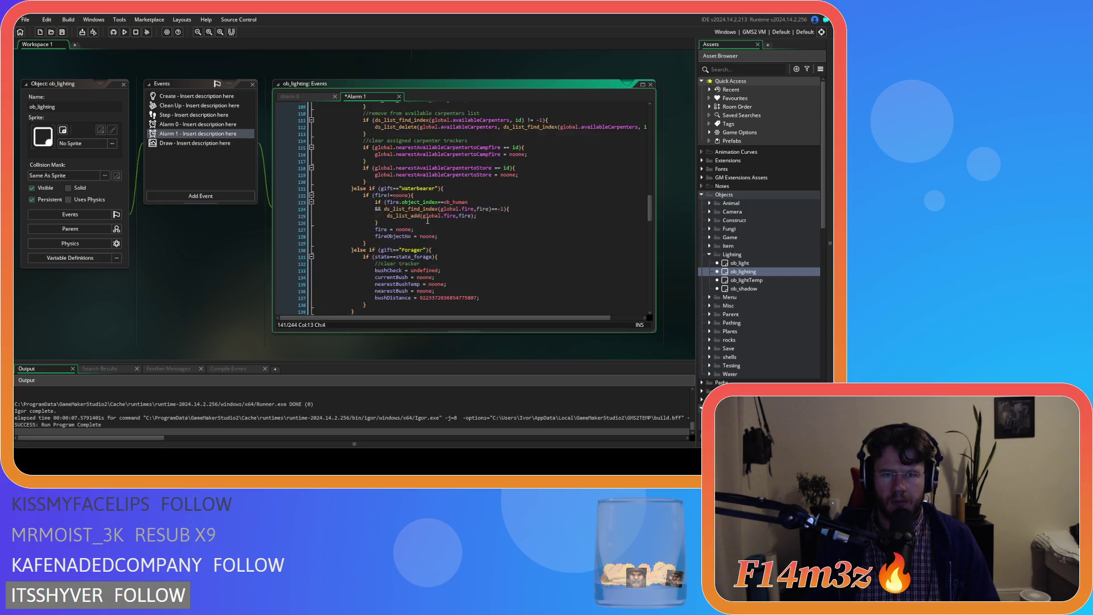
pyautogui.scroll(4, 427, 219)
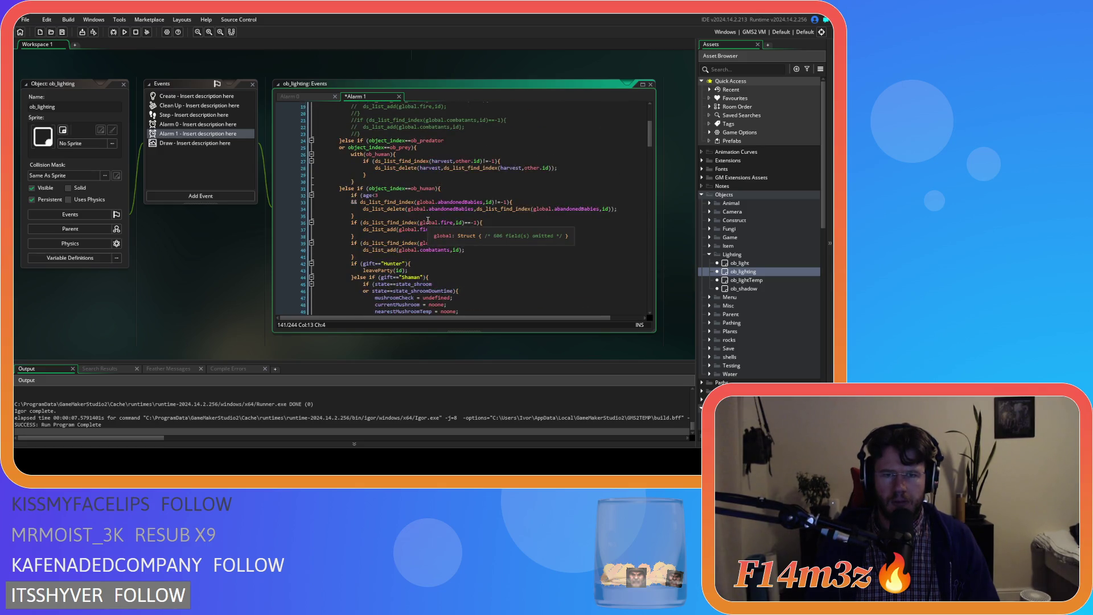
pyautogui.click(390, 181)
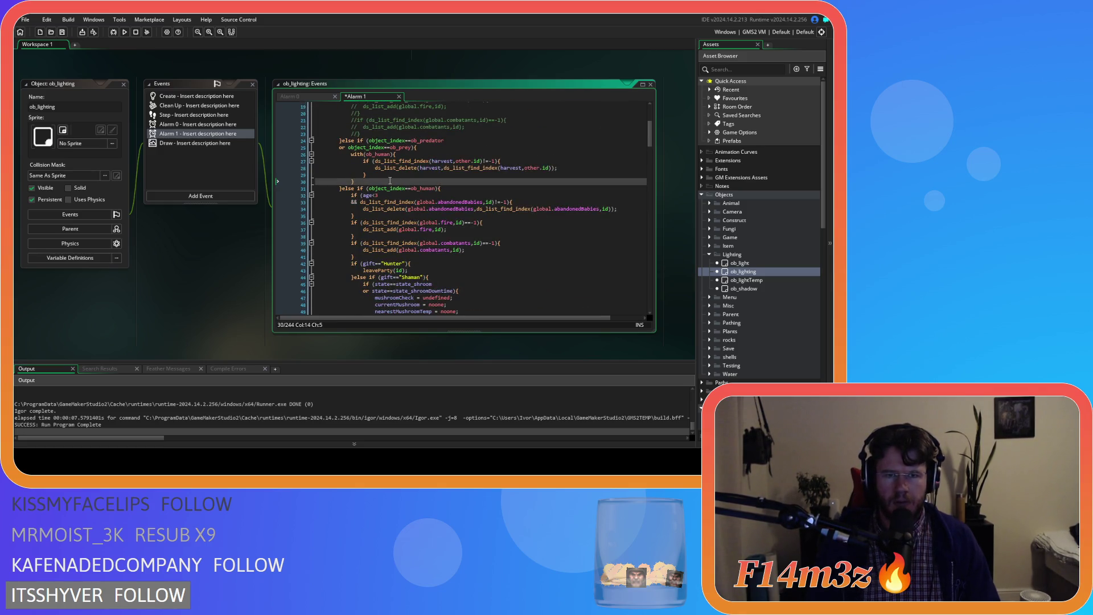
# Paste actionTimer = 0, stealth = 0 and state = state_idle after the predator/prey human block
pyautogui.press('Return')
pyautogui.hotkey('ctrl', 'v')
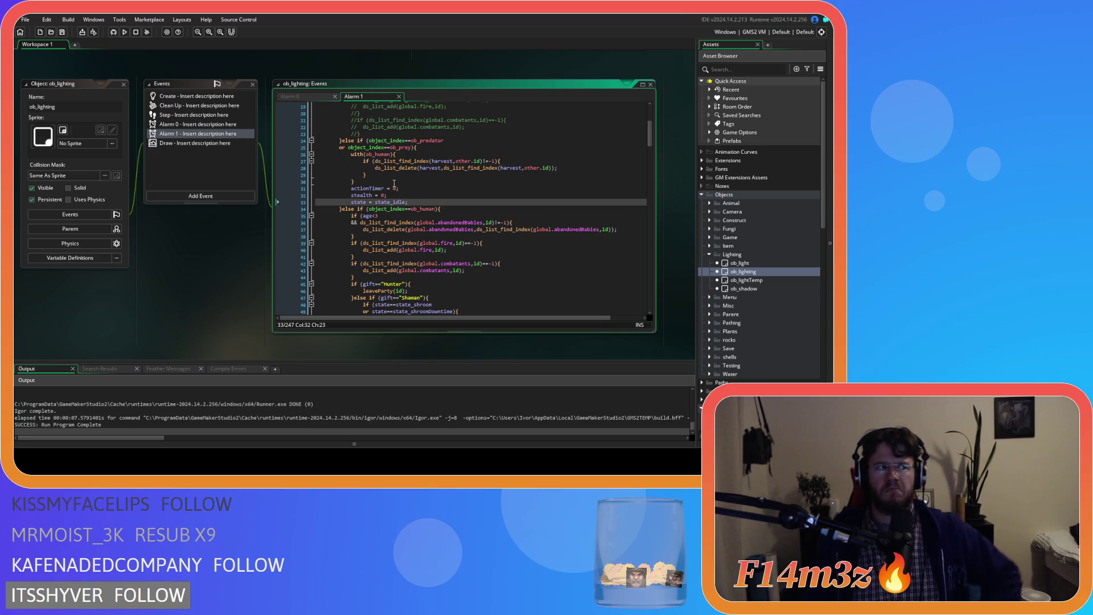
pyautogui.scroll(6, 393, 196)
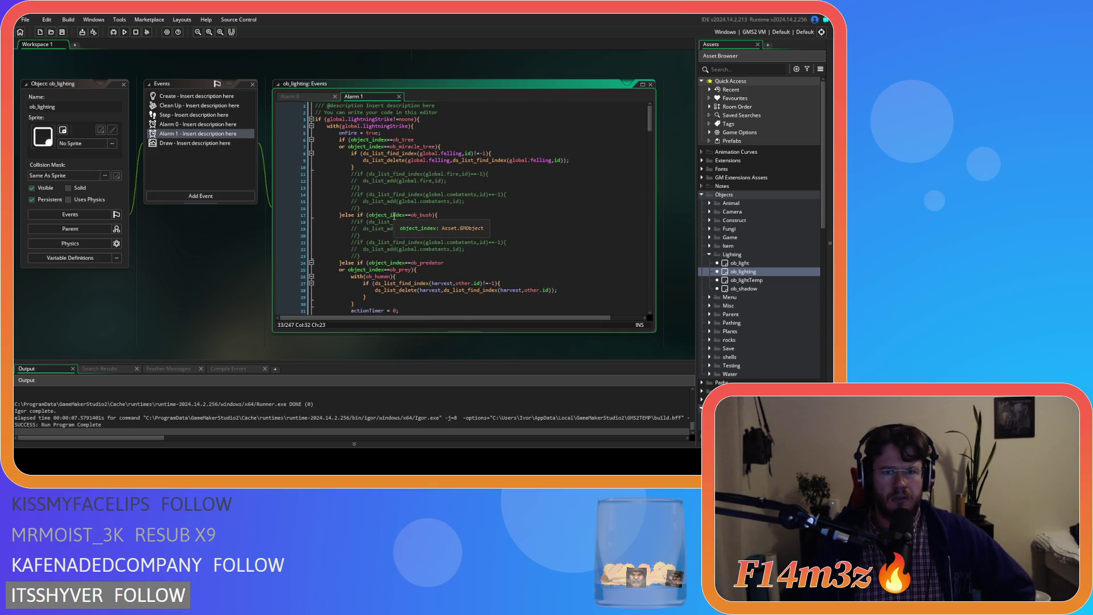
pyautogui.scroll(-4, 465, 272)
pyautogui.scroll(3, 464, 272)
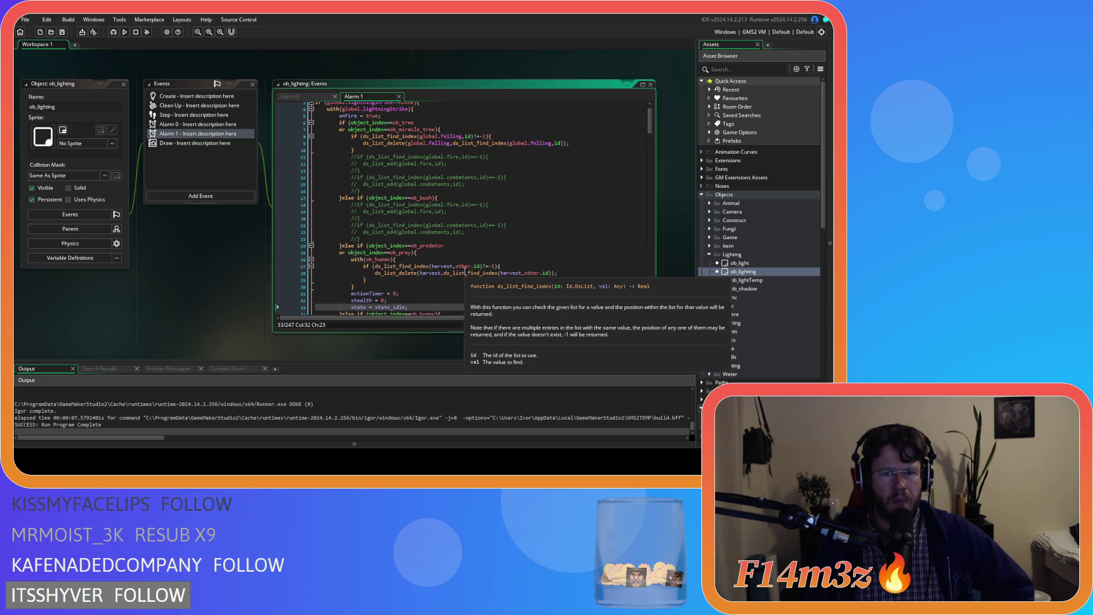
pyautogui.moveTo(649, 118)
pyautogui.mouseDown()
pyautogui.moveTo(640, 273)
pyautogui.moveTo(634, 233)
pyautogui.mouseUp()
# Review the with (ob_human) block and bring up the asset and options search
pyautogui.click(379, 235)
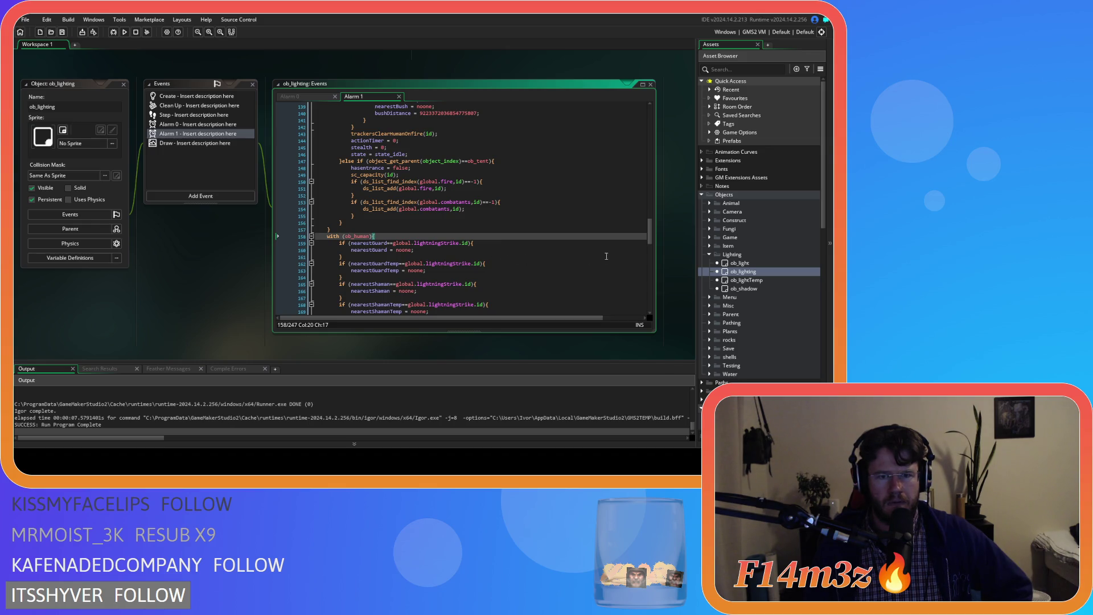
pyautogui.moveTo(650, 233)
pyautogui.mouseDown()
pyautogui.moveTo(653, 313)
pyautogui.moveTo(626, 96)
pyautogui.moveTo(648, 115)
pyautogui.moveTo(650, 289)
pyautogui.mouseUp()
pyautogui.click(634, 190)
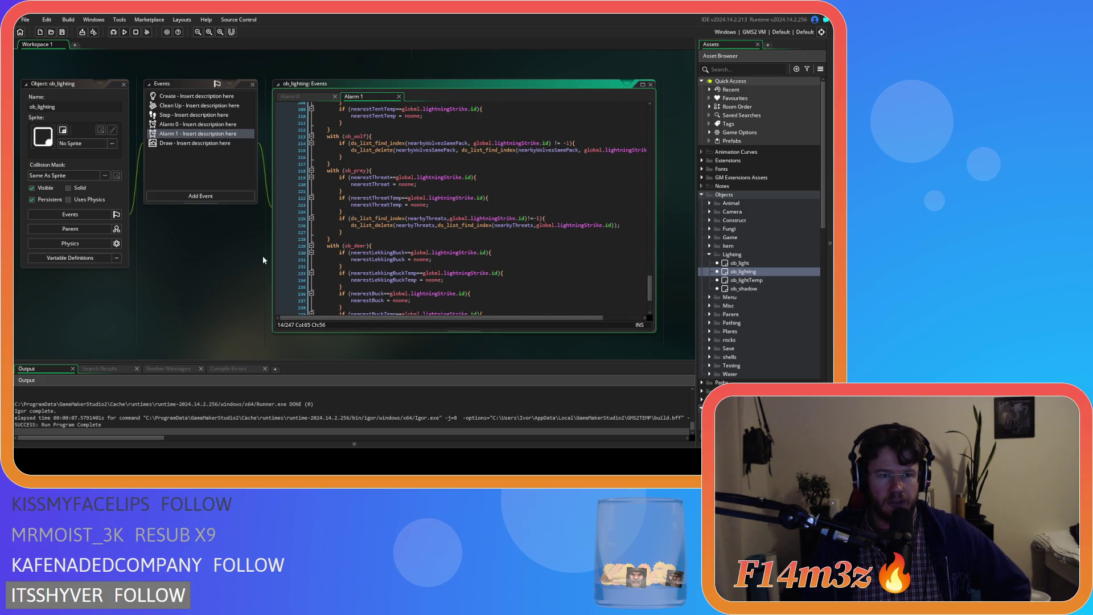
pyautogui.hotkey('ctrl', 't')
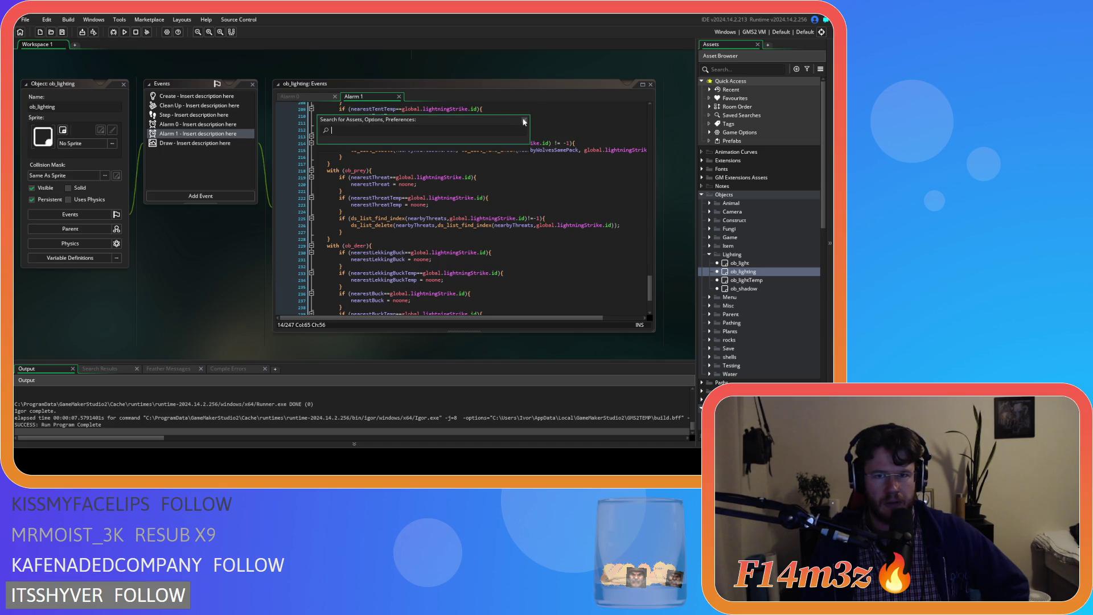
# Dismiss the search and close all open workspace windows via Windows > Close All
pyautogui.press('Escape')
pyautogui.rightClick(225, 254)
pyautogui.moveTo(251, 265)
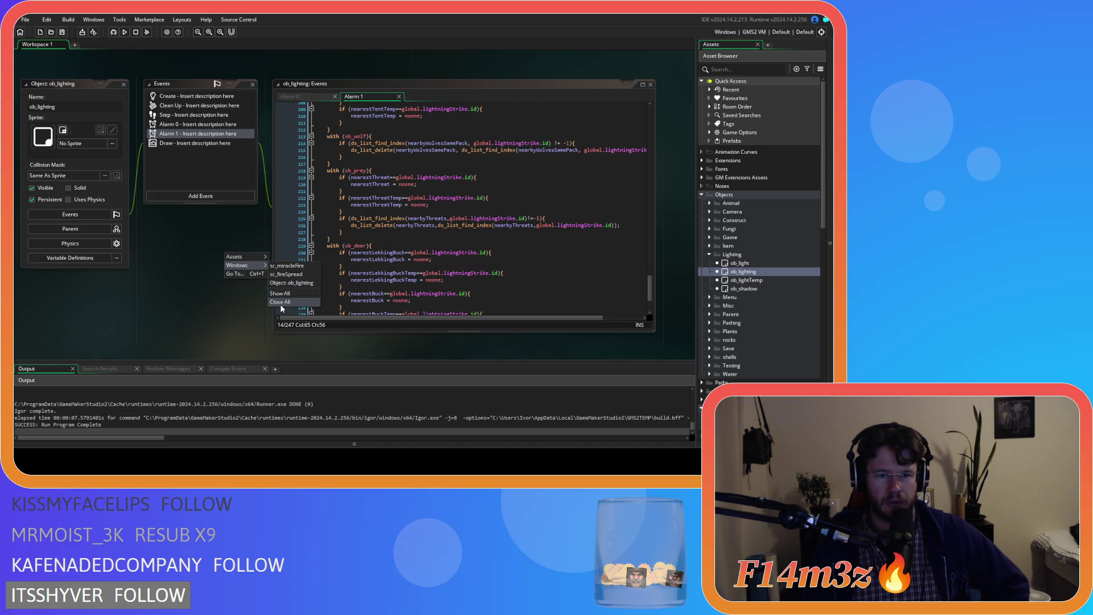
pyautogui.click(281, 307)
pyautogui.click(703, 254)
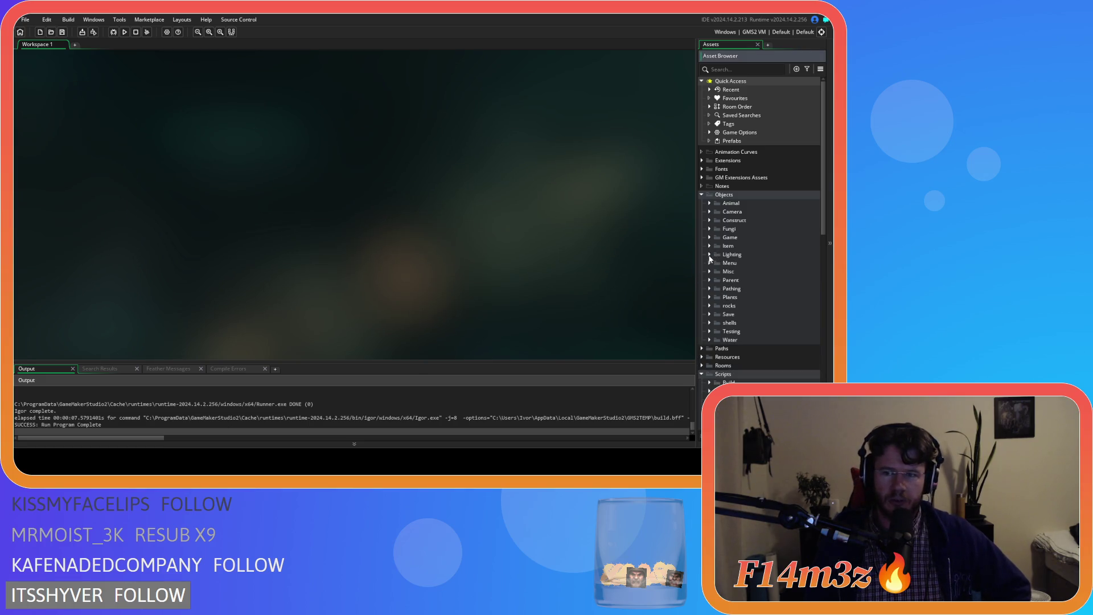
# Collapse the Scripts and Objects folders in the Asset Browser, then re-expand Scripts
pyautogui.scroll(-2, 705, 335)
pyautogui.click(703, 322)
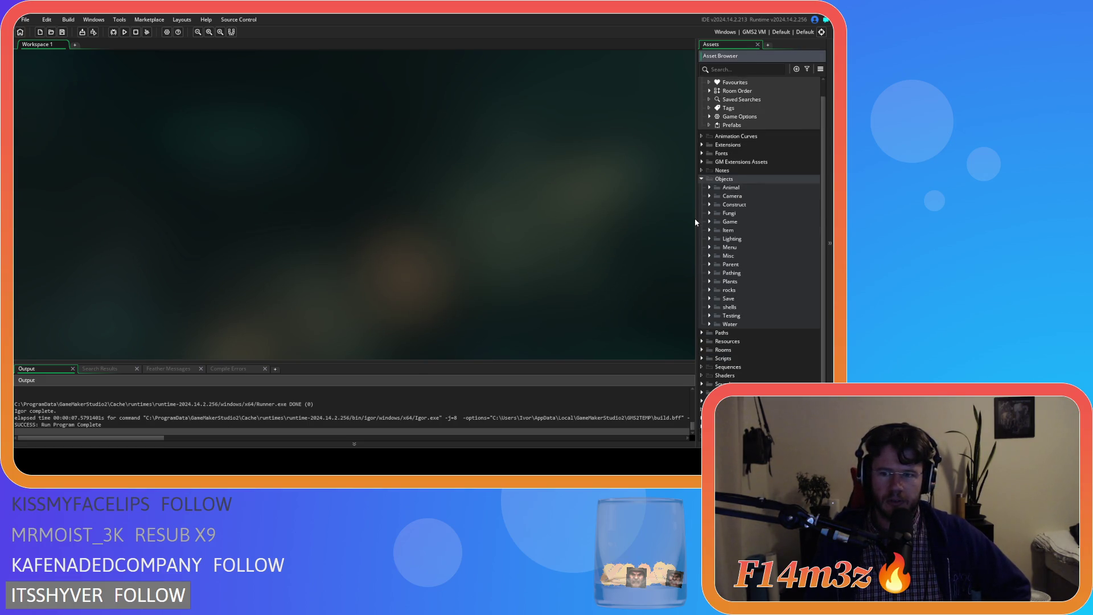
pyautogui.click(703, 180)
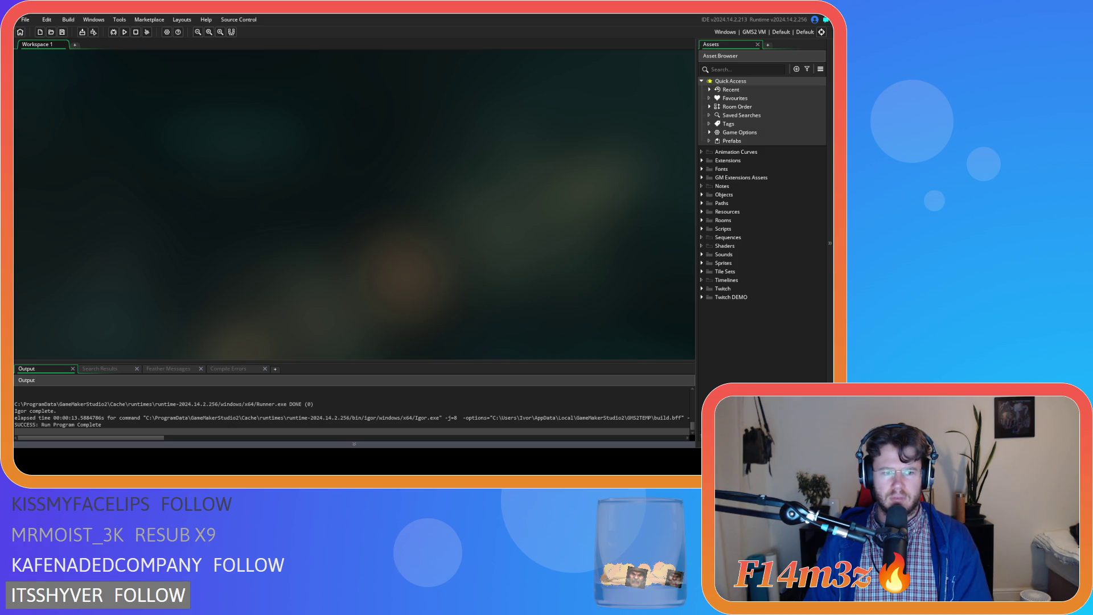
pyautogui.click(706, 229)
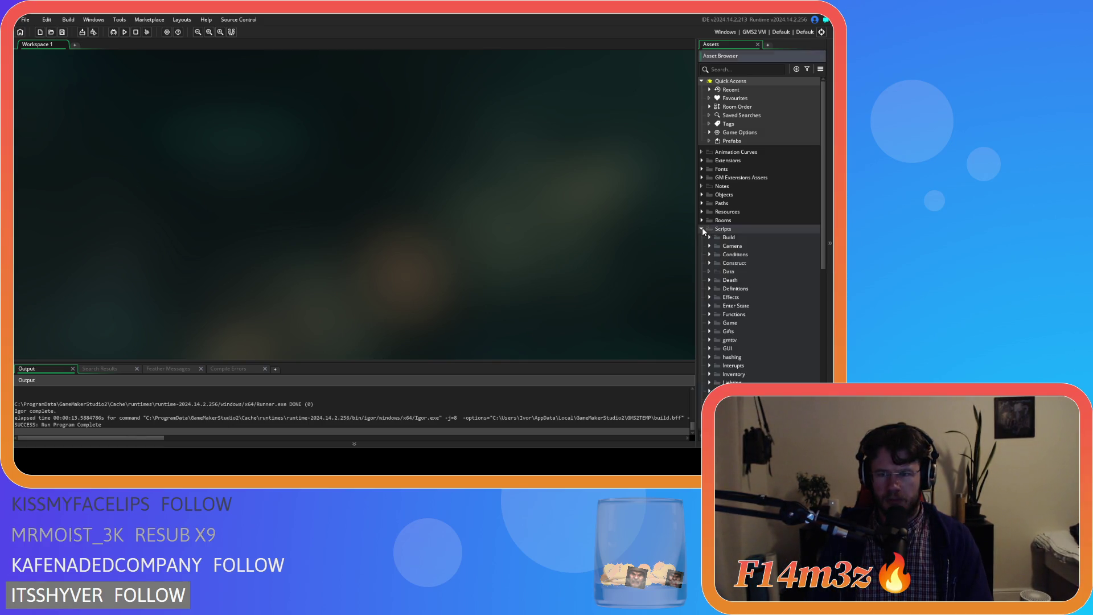
# Collapse Scripts, expand Objects > Lighting, and open the ob_lighting object
pyautogui.scroll(-3, 721, 295)
pyautogui.scroll(5, 722, 294)
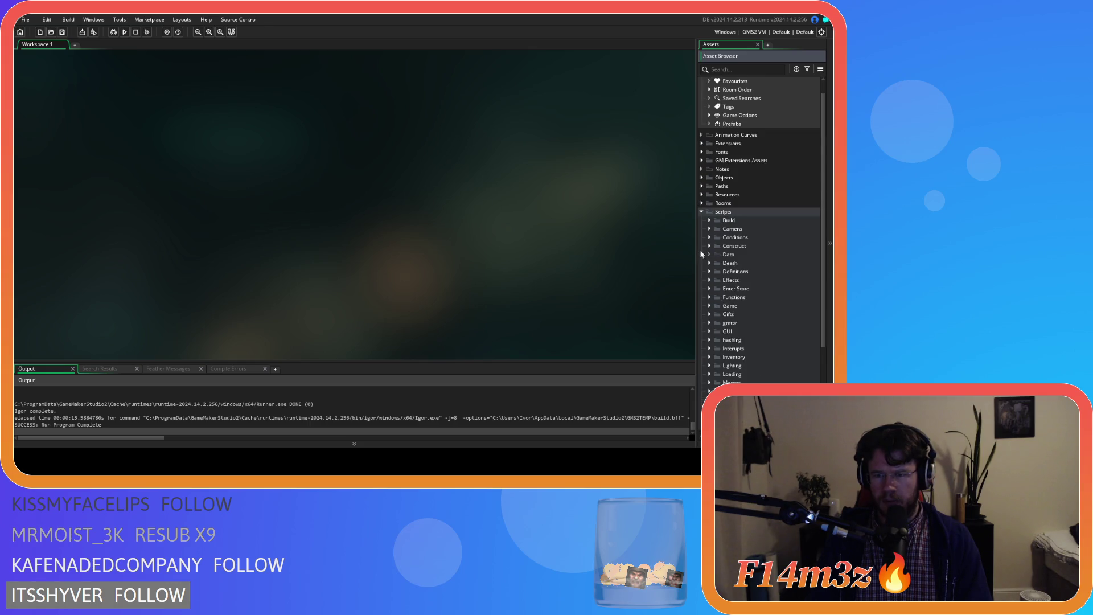
pyautogui.click(703, 214)
pyautogui.click(702, 194)
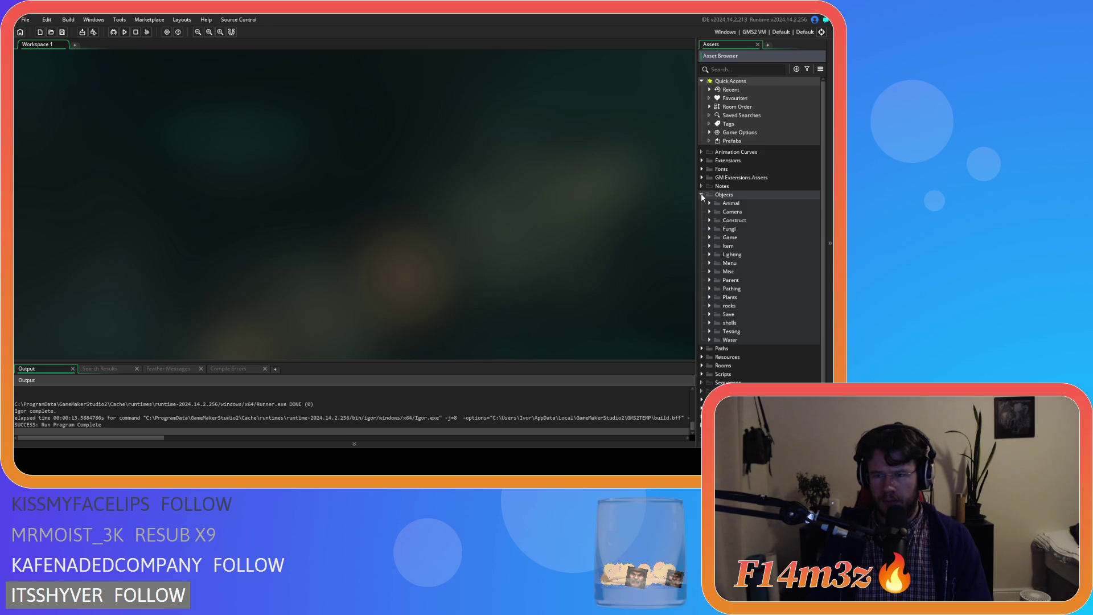
pyautogui.click(709, 238)
pyautogui.click(709, 238)
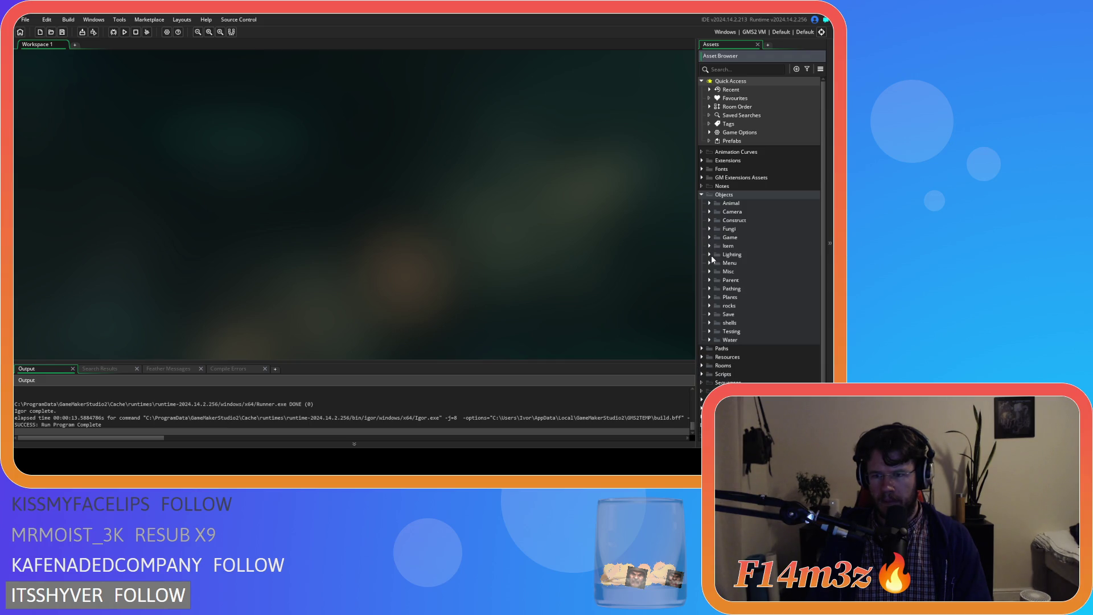
pyautogui.click(709, 254)
pyautogui.doubleClick(743, 272)
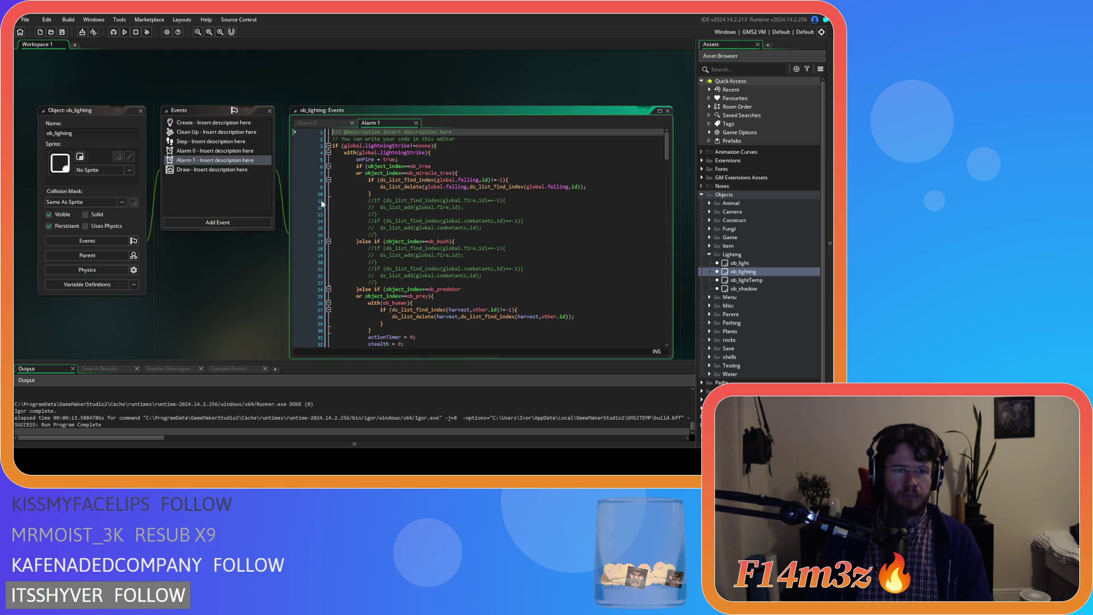
# Check the Alarm 0 code, then review the edited Alarm 1 code
pyautogui.click(308, 121)
pyautogui.click(375, 122)
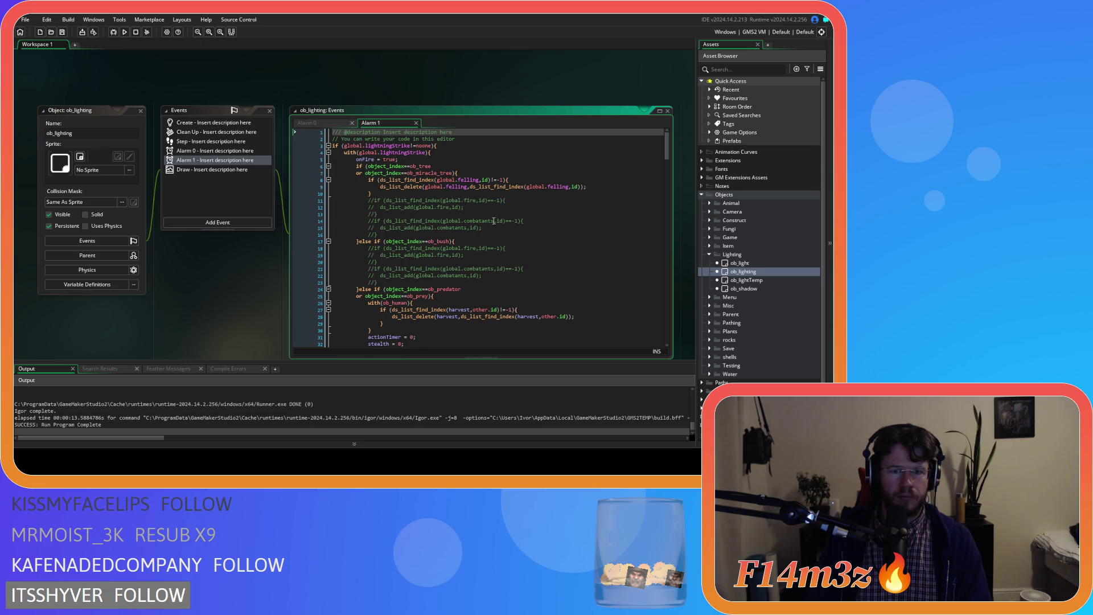
pyautogui.scroll(-4, 595, 178)
pyautogui.moveTo(665, 162)
pyautogui.mouseDown()
pyautogui.moveTo(661, 343)
pyautogui.moveTo(660, 155)
pyautogui.moveTo(637, 266)
pyautogui.moveTo(633, 255)
pyautogui.moveTo(631, 341)
pyautogui.moveTo(628, 135)
pyautogui.moveTo(631, 175)
pyautogui.moveTo(627, 166)
pyautogui.mouseUp()
pyautogui.scroll(3, 628, 170)
pyautogui.rightClick(247, 79)
# Close every ob_lighting editor window with Windows > Close All and collapse the Objects folder
pyautogui.moveTo(262, 91)
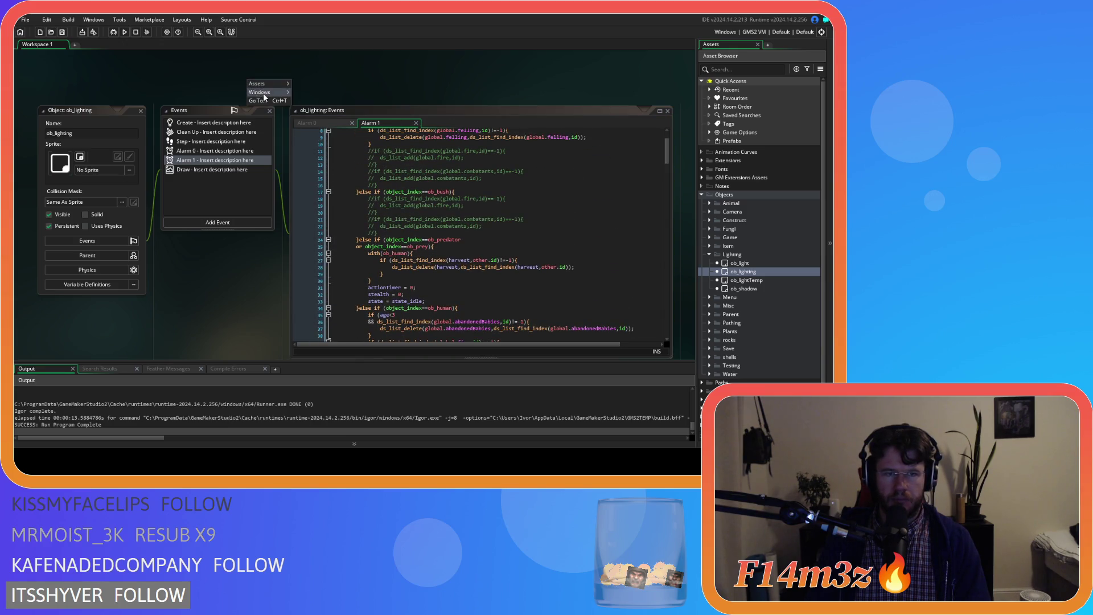
pyautogui.click(308, 112)
pyautogui.click(709, 255)
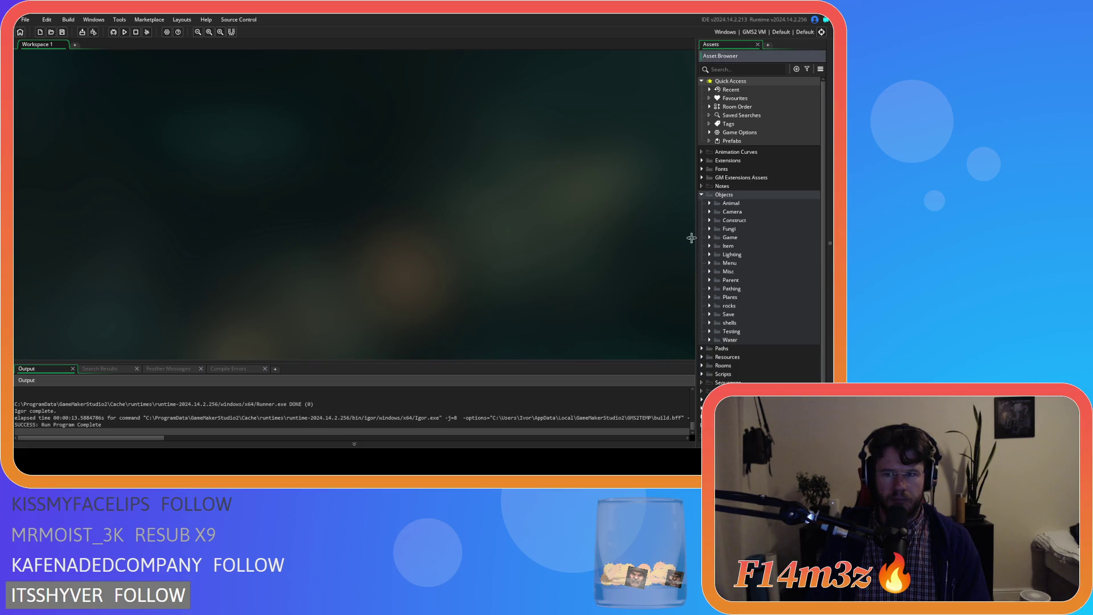
pyautogui.click(702, 194)
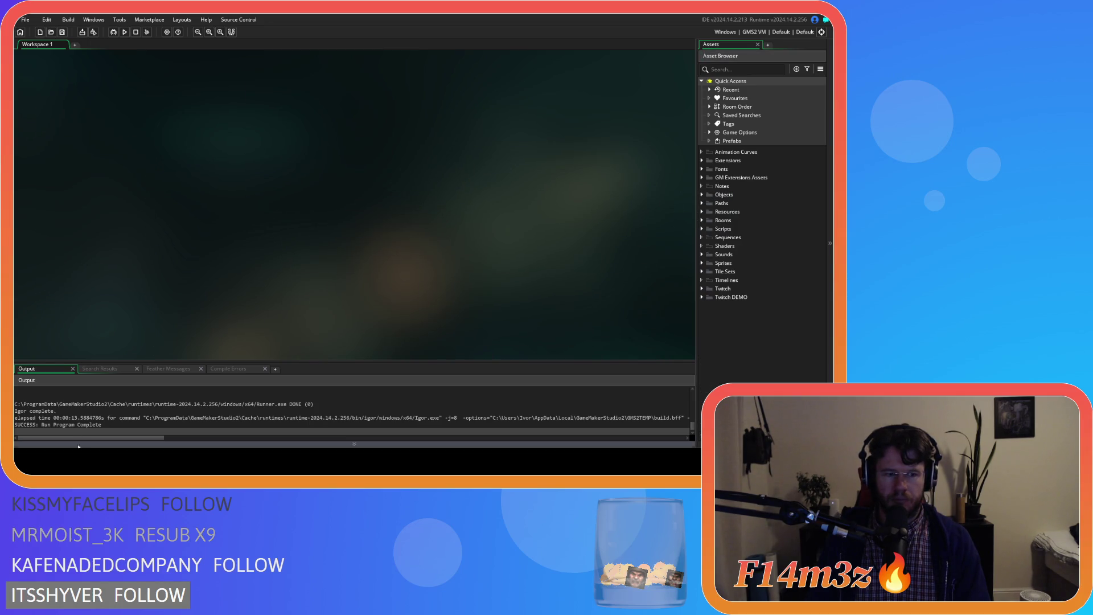